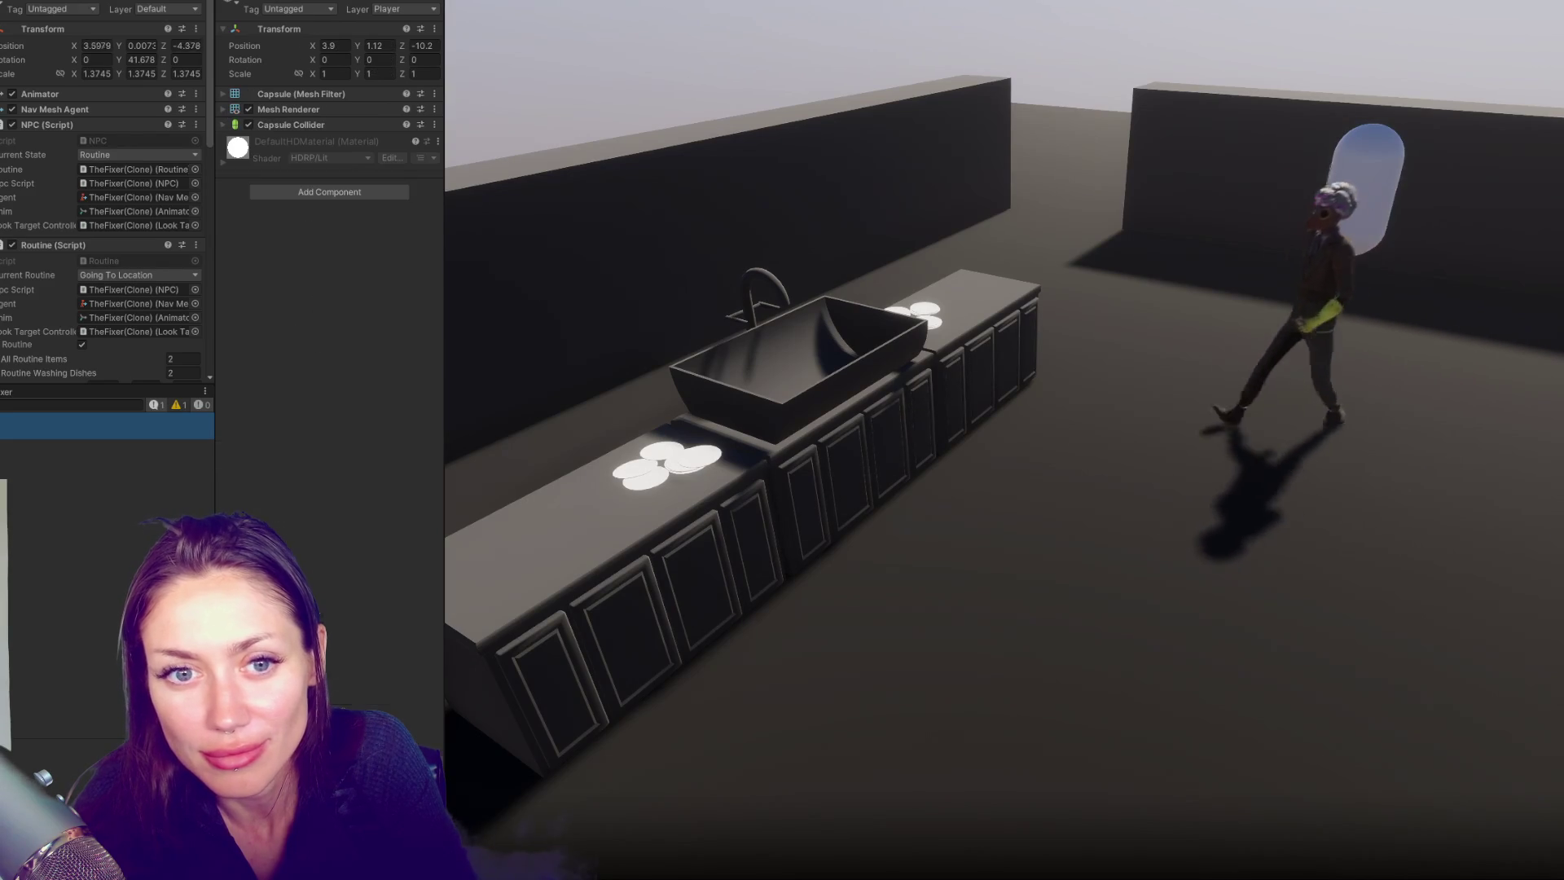
Collapse the NPC, Routine and Look Target Controller components, briefly inspecting the NPC, then reselect the capsule
left_click(53, 124)
left_click(53, 140)
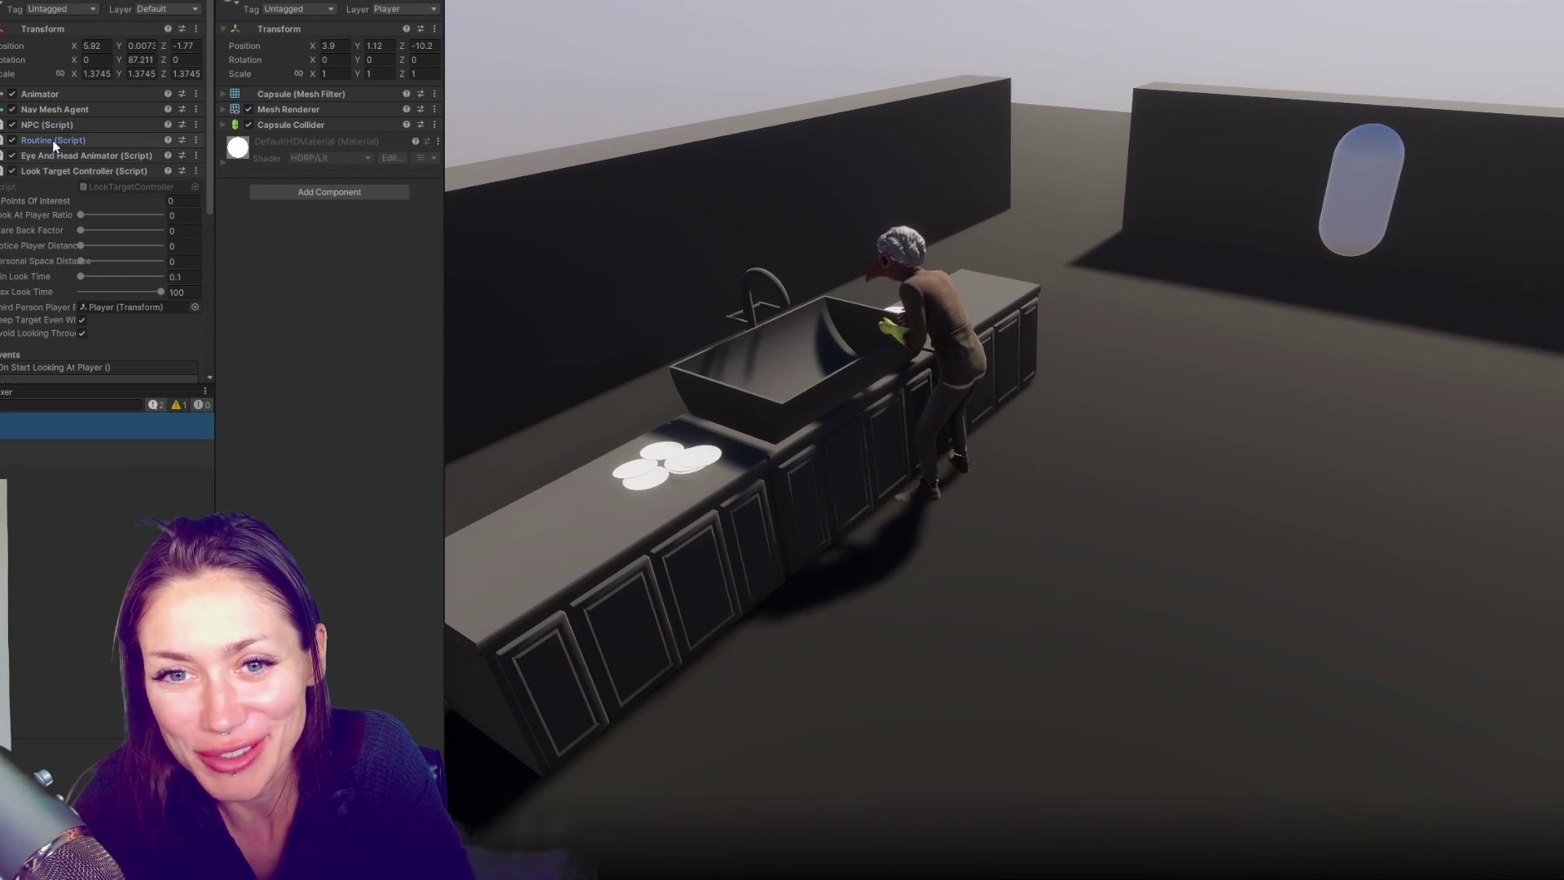
left_click(49, 172)
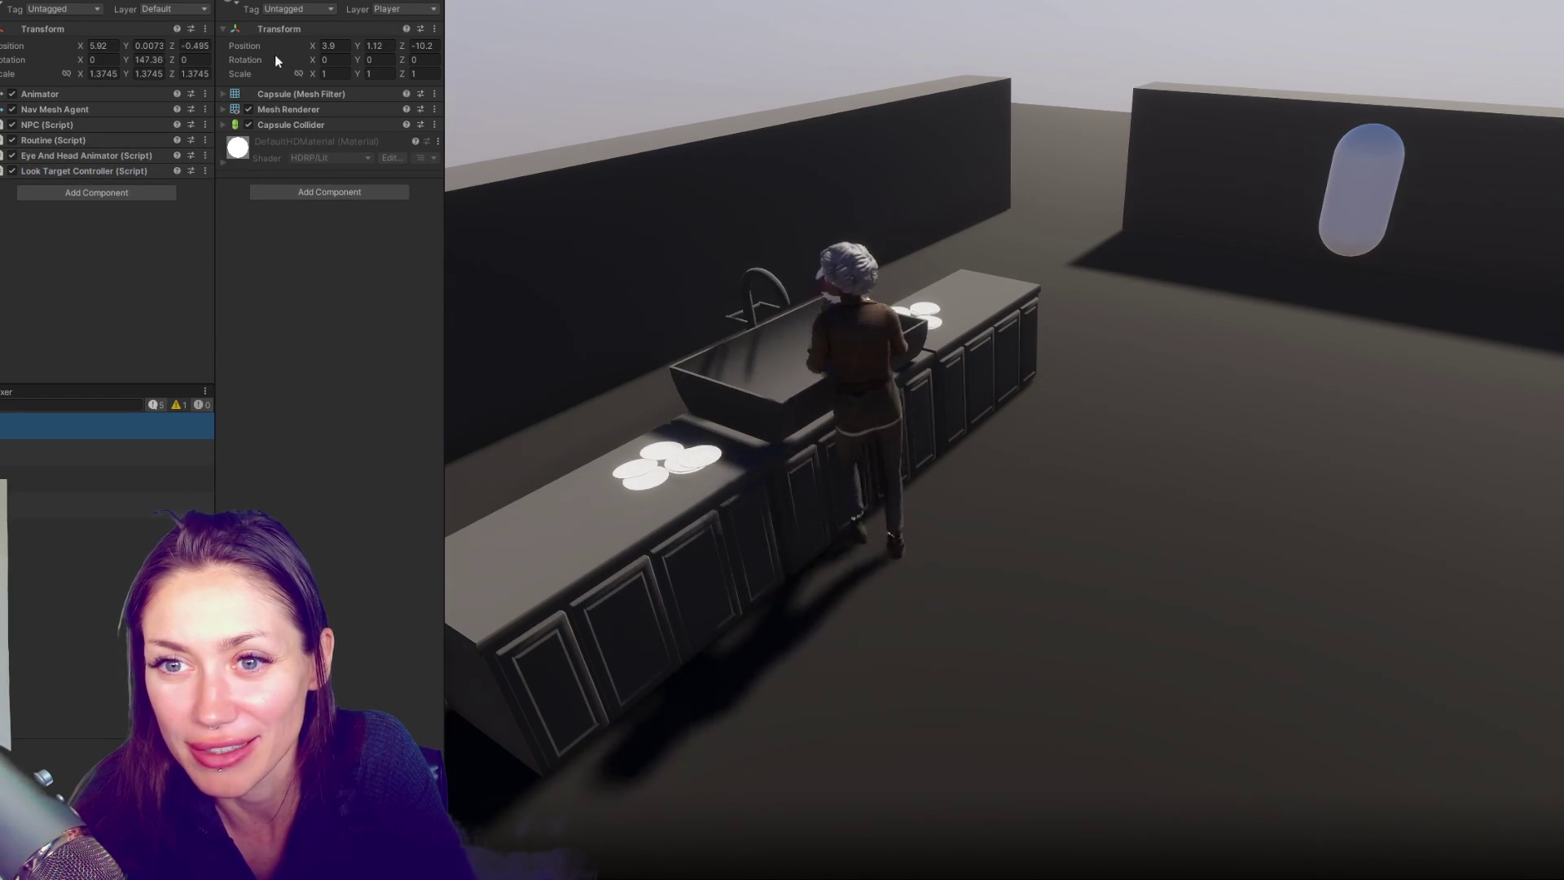
left_click(106, 425)
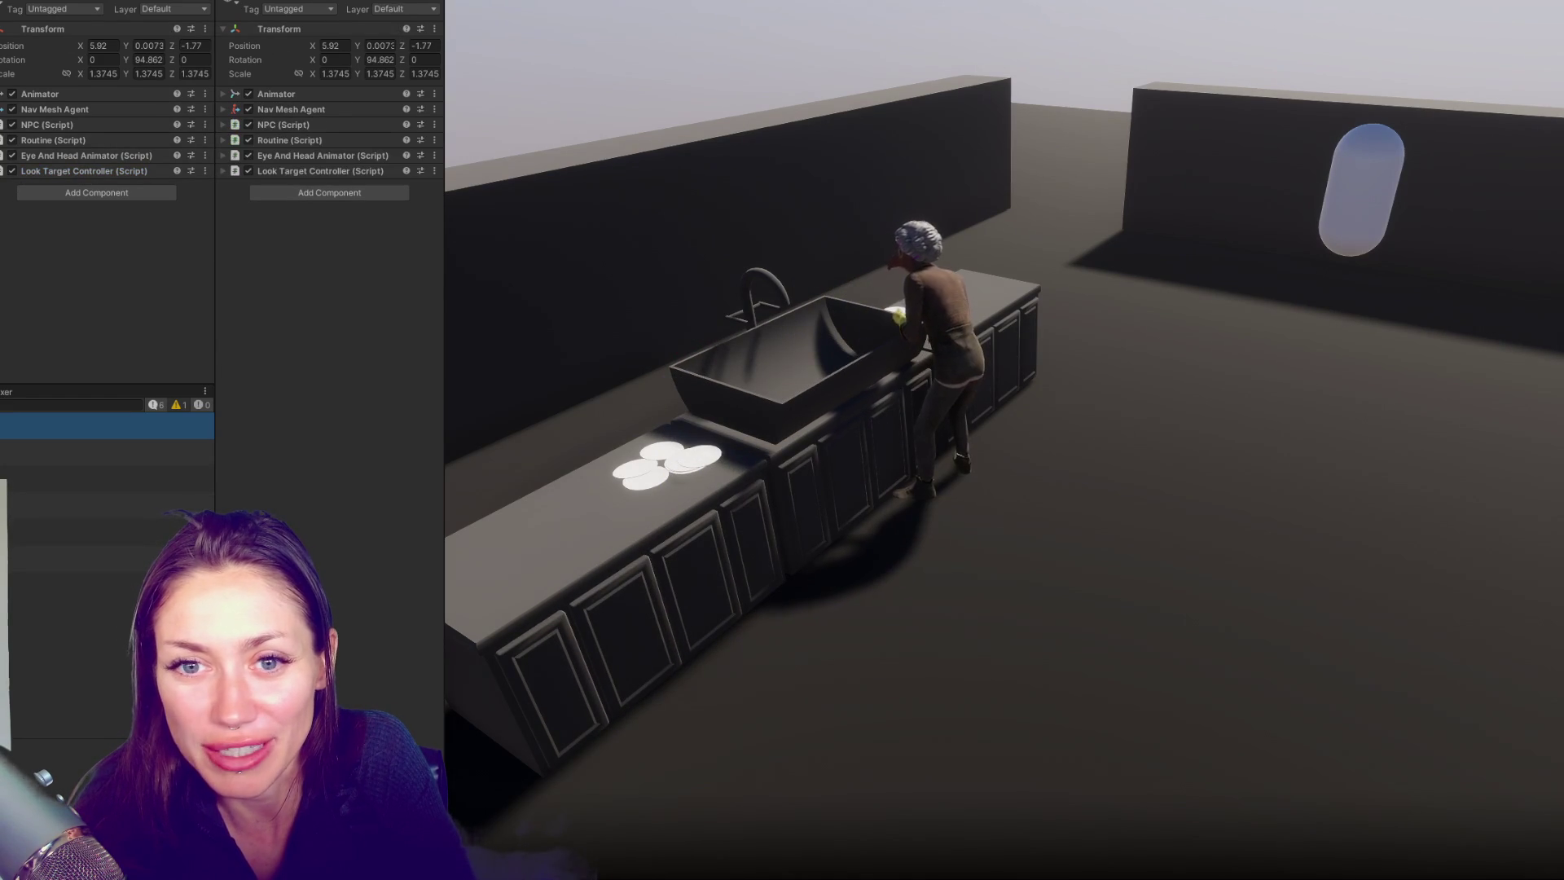
key("ctrl+z")
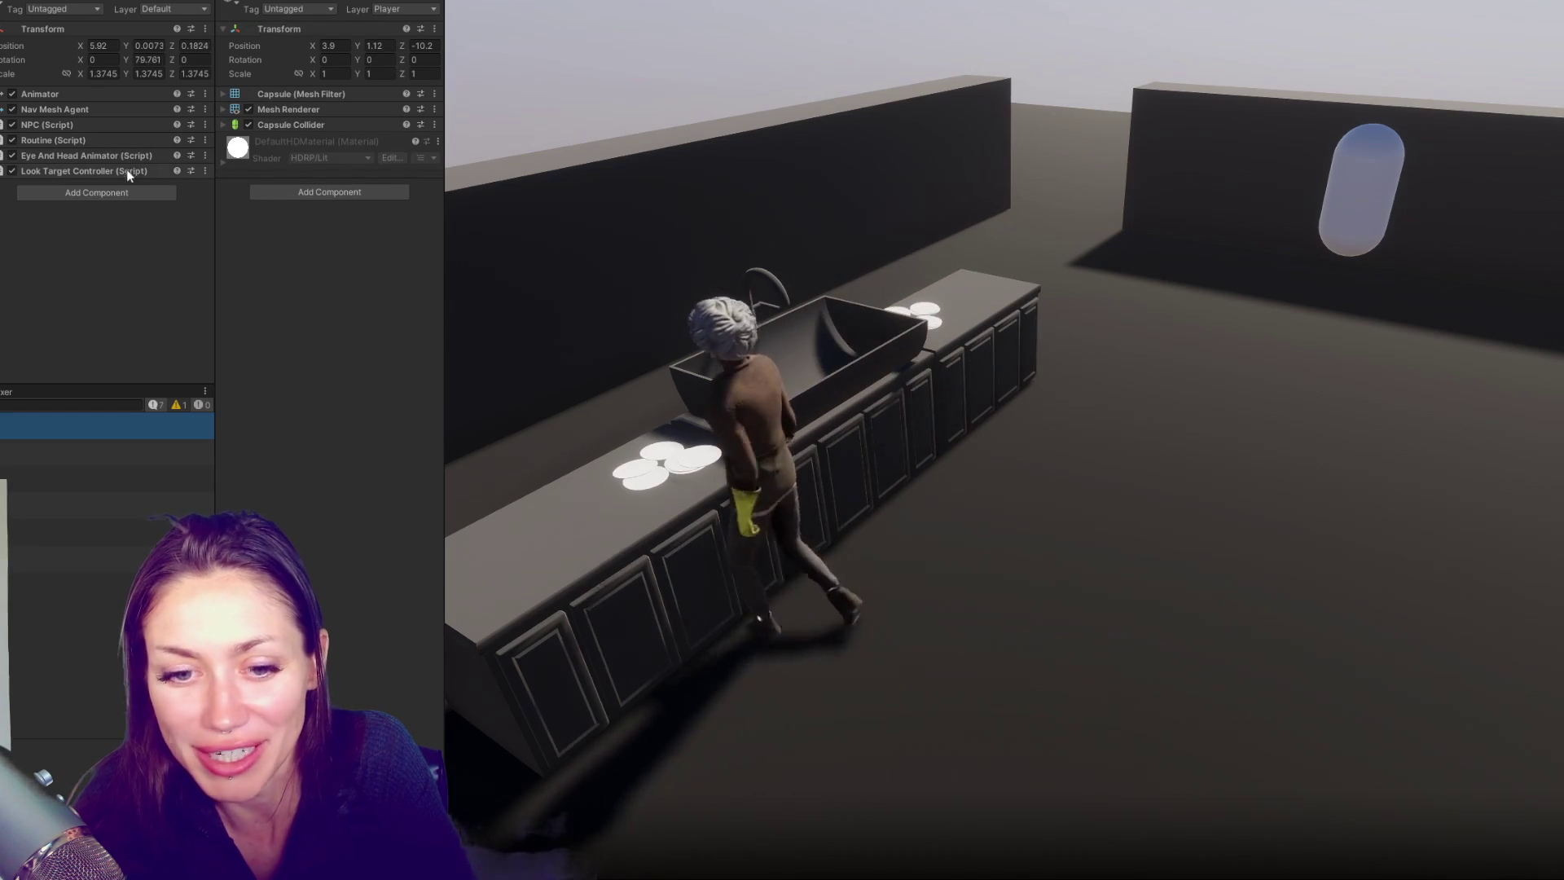
Drag the capsule's Position Z so the player stands right beside the dish-washing NPC
mouse_move(401, 46)
left_mouse_down()
mouse_move(650, 37)
mouse_move(3, 127)
left_mouse_up()
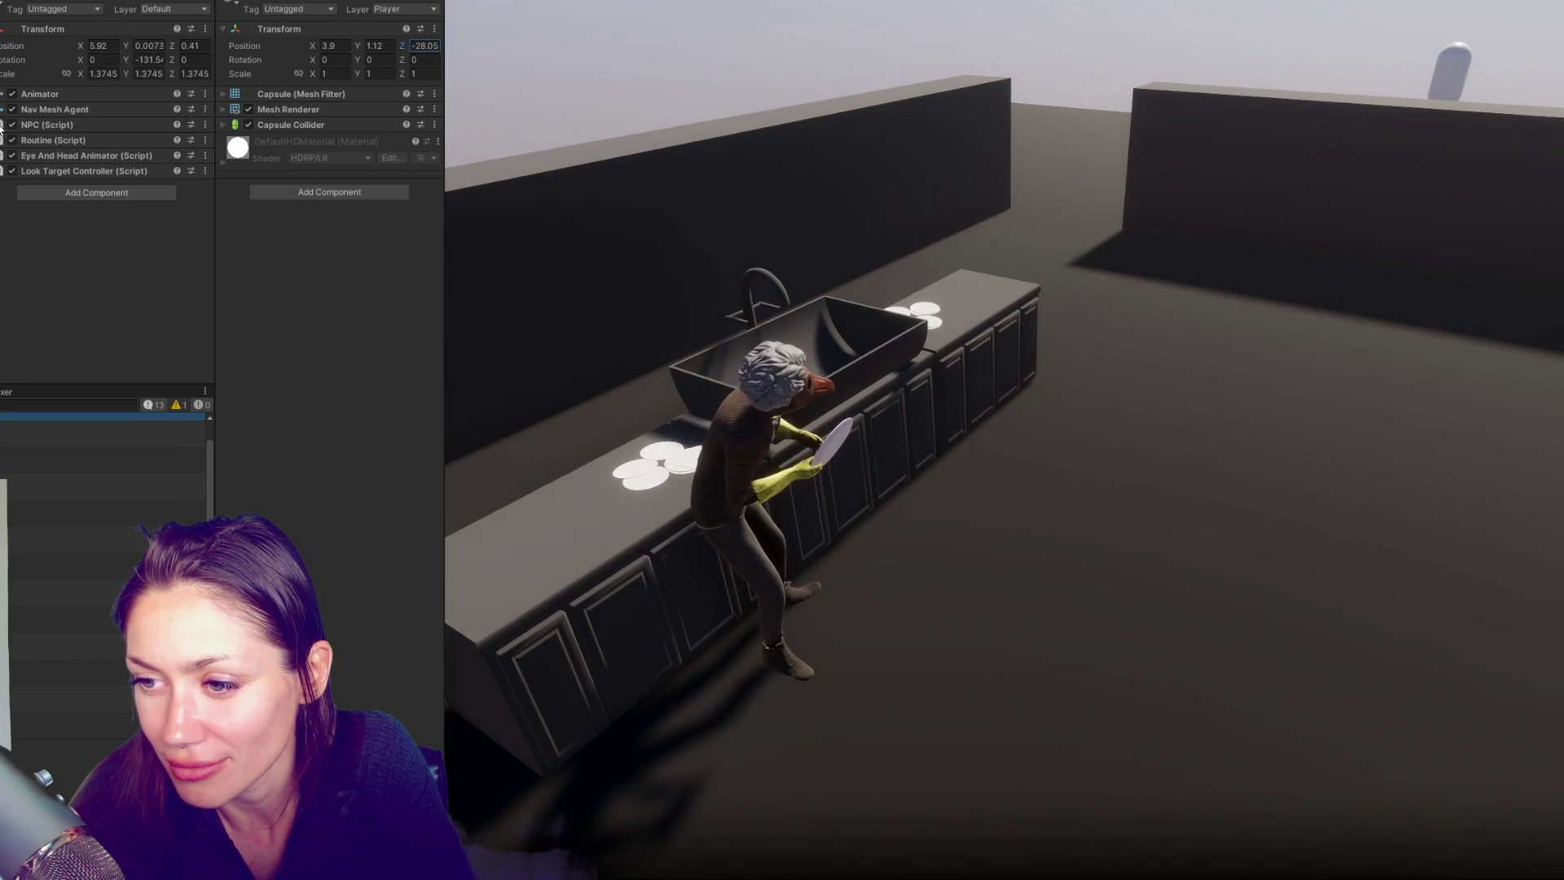
left_click_drag(2, 127, 616, 58)
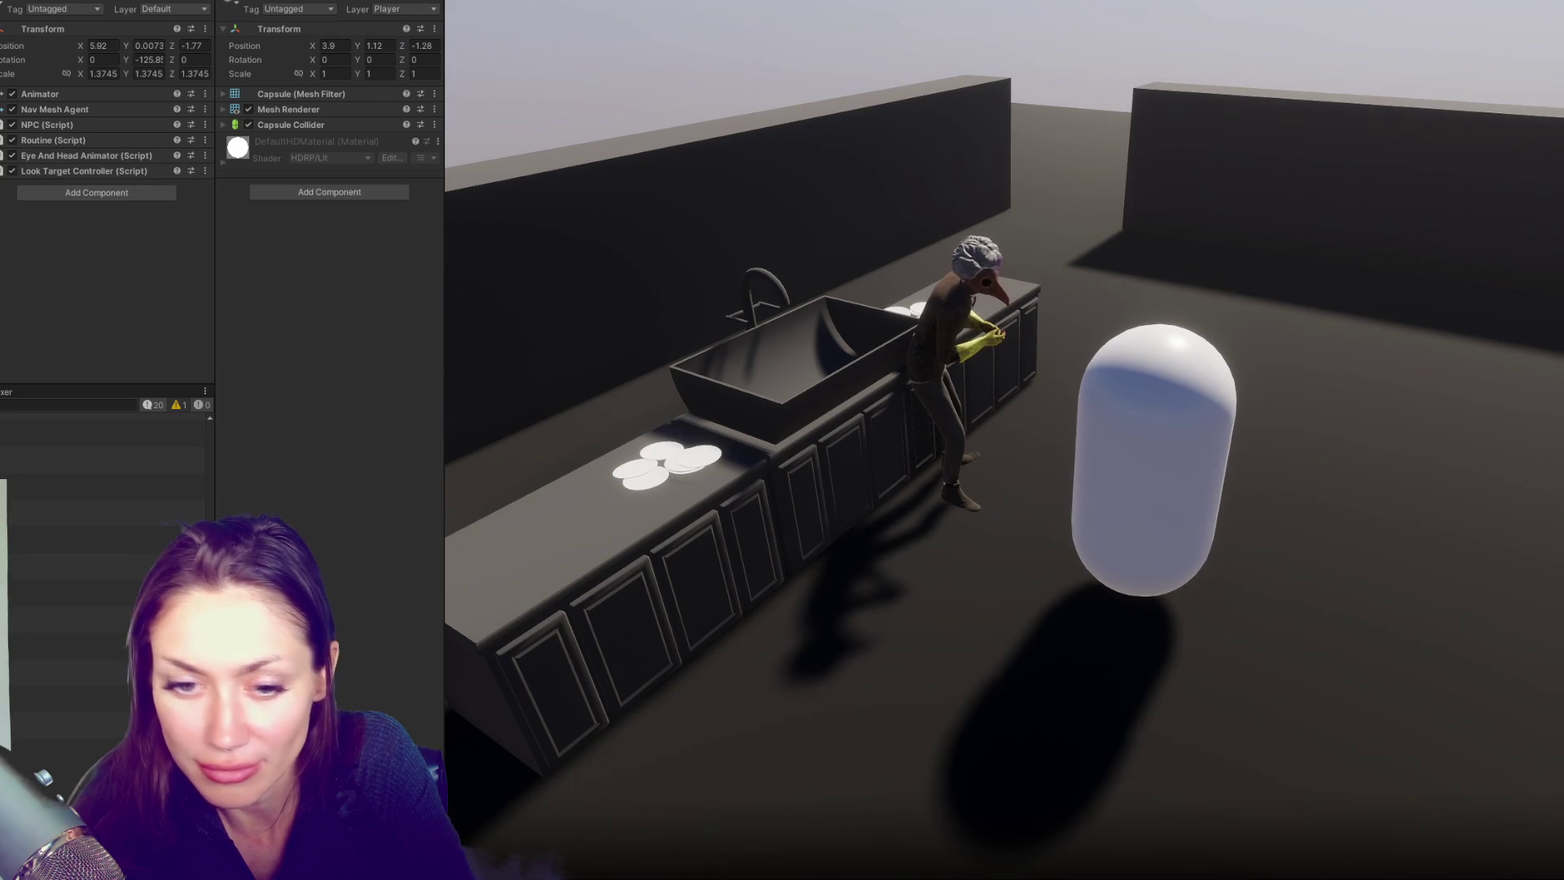
left_click(10, 655)
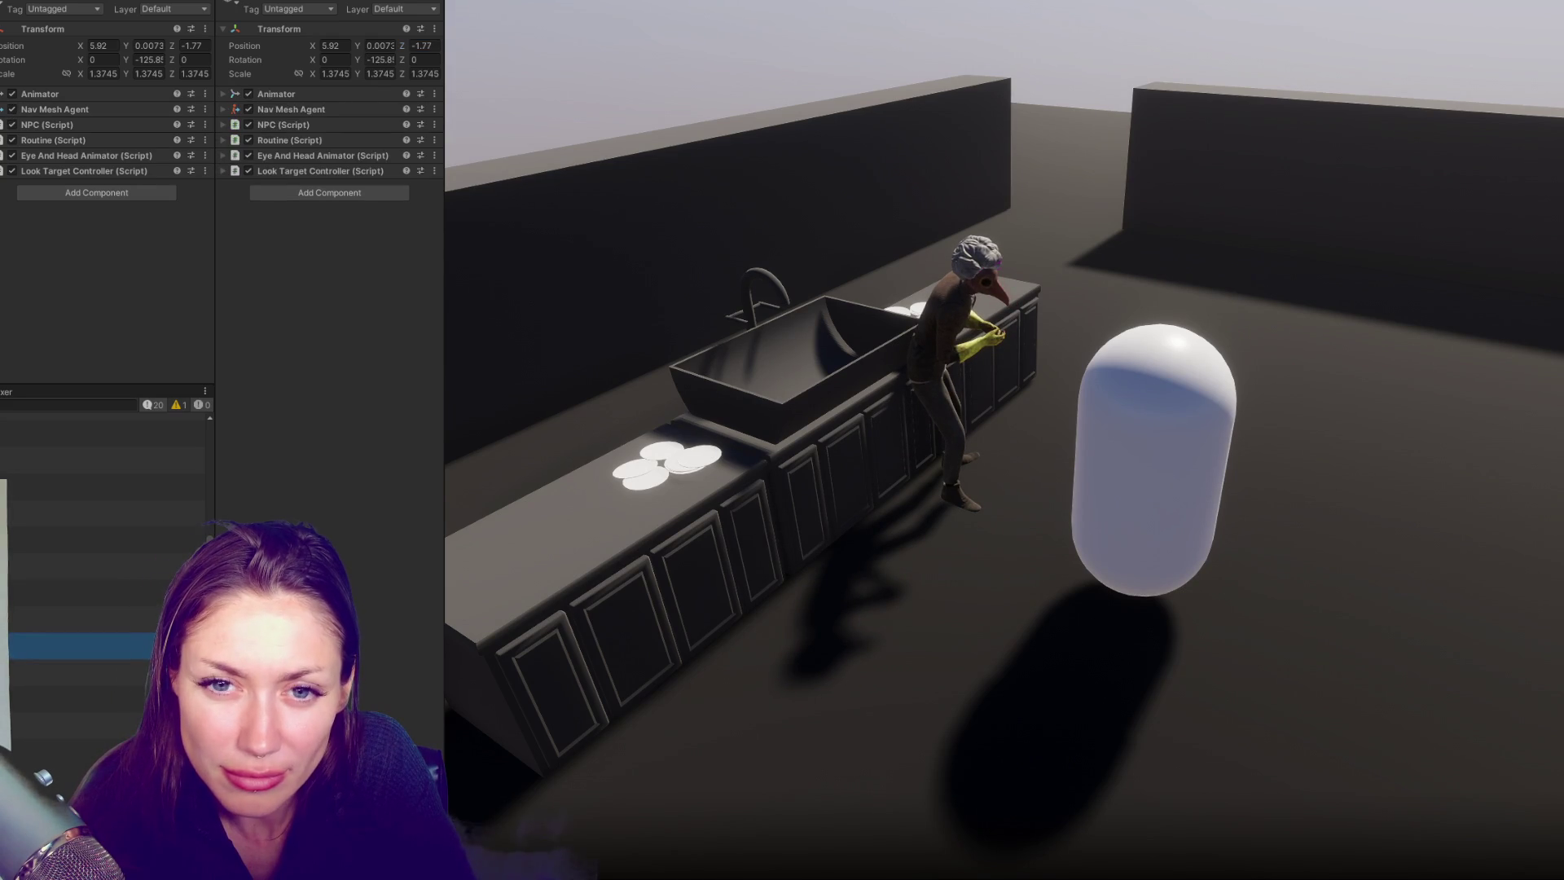
Expand the NPC and Routine scripts to confirm states Looking and Doing Activity
left_click(72, 125)
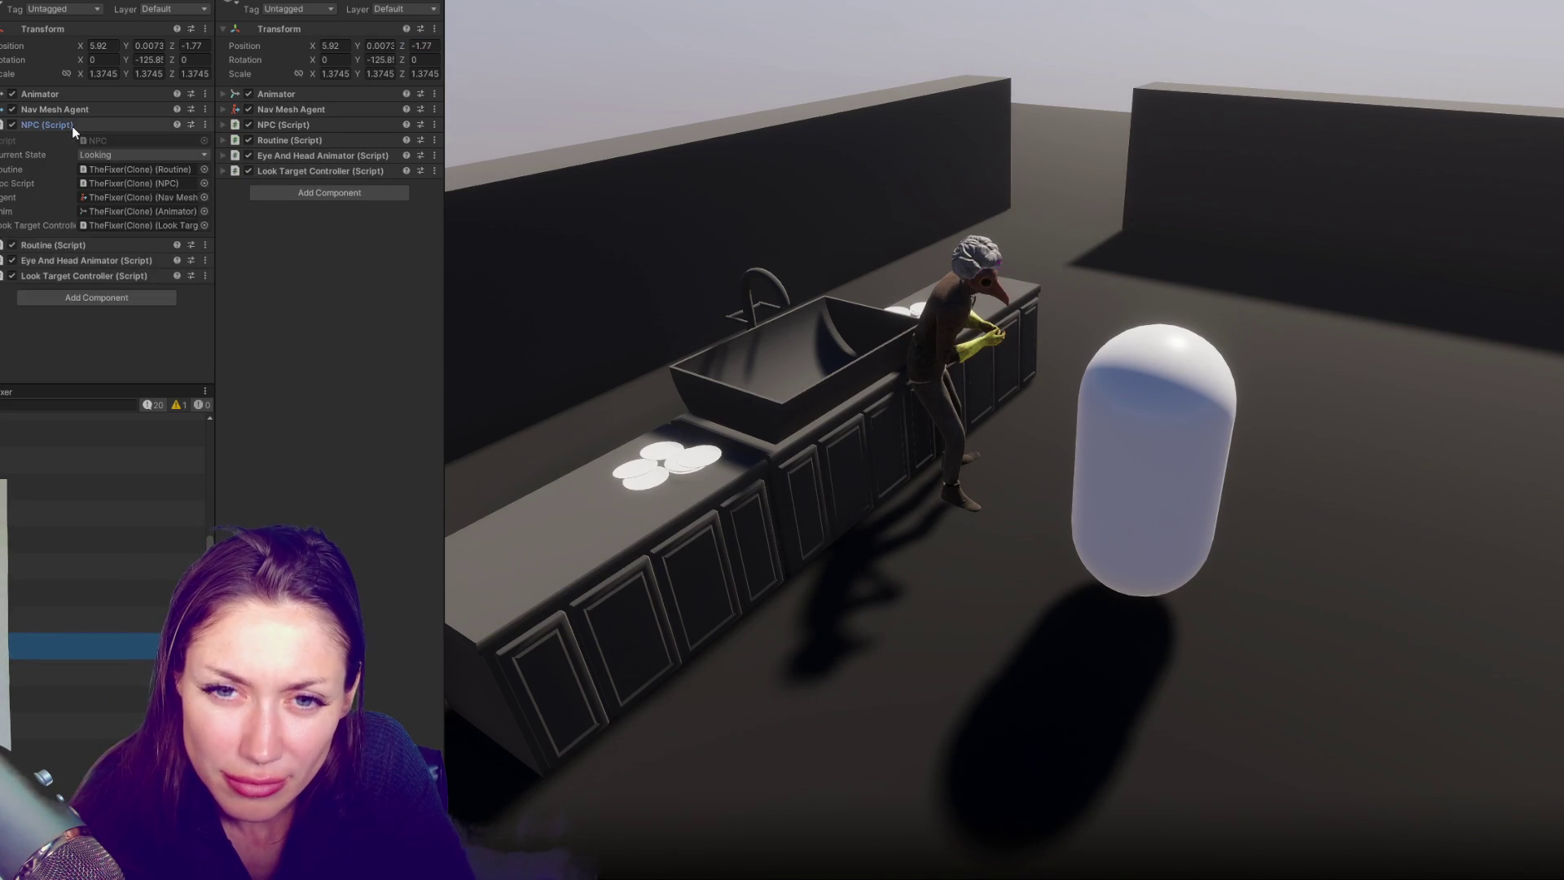
left_click(86, 244)
scroll(169, 179, "down", 2)
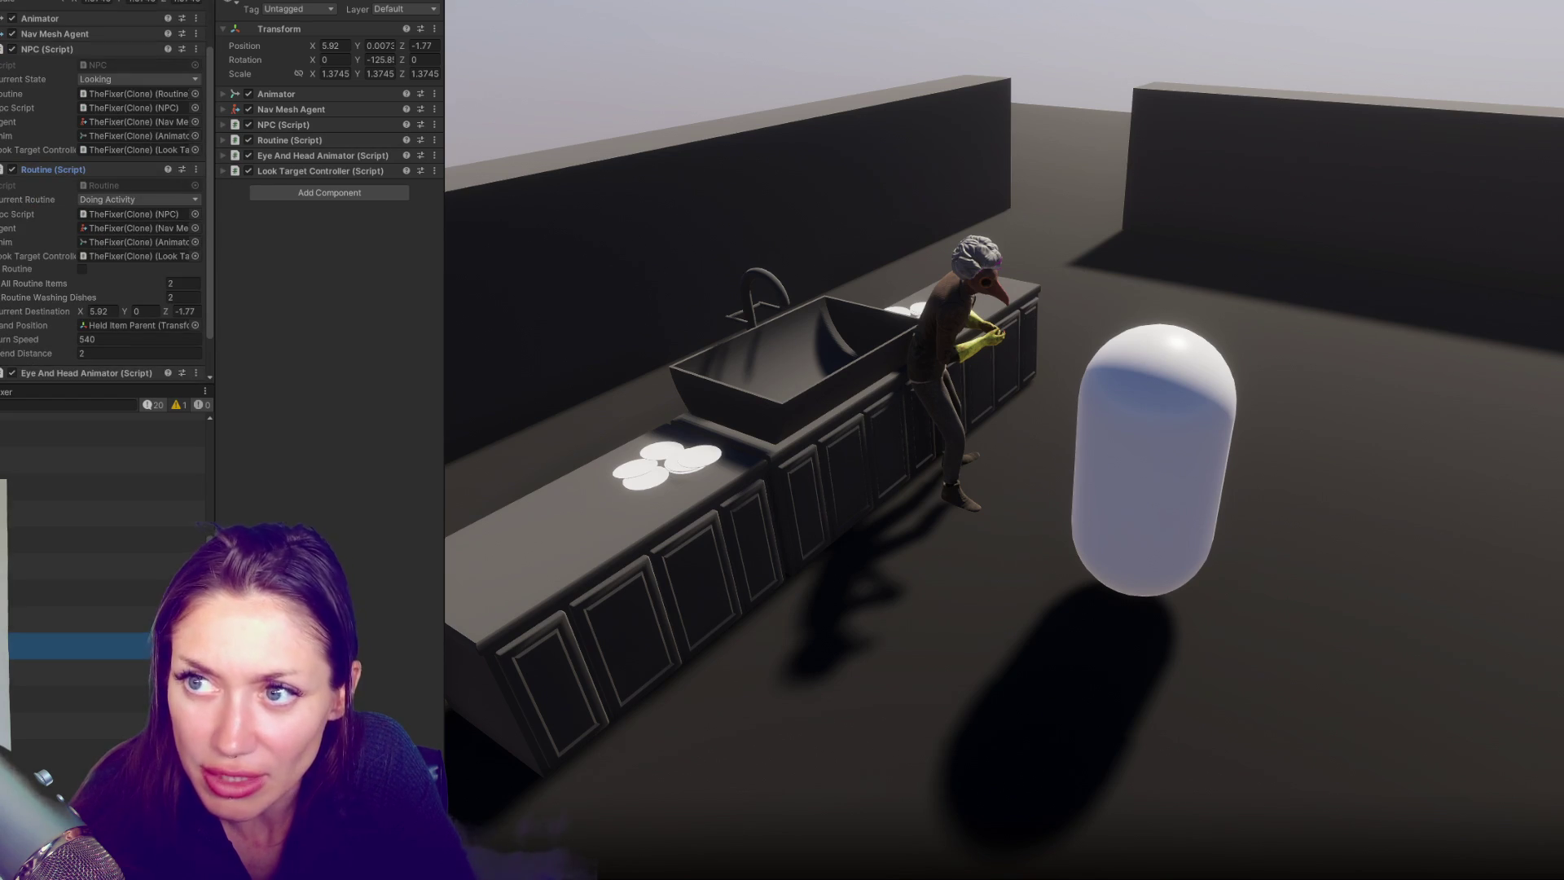
key("alt+Tab")
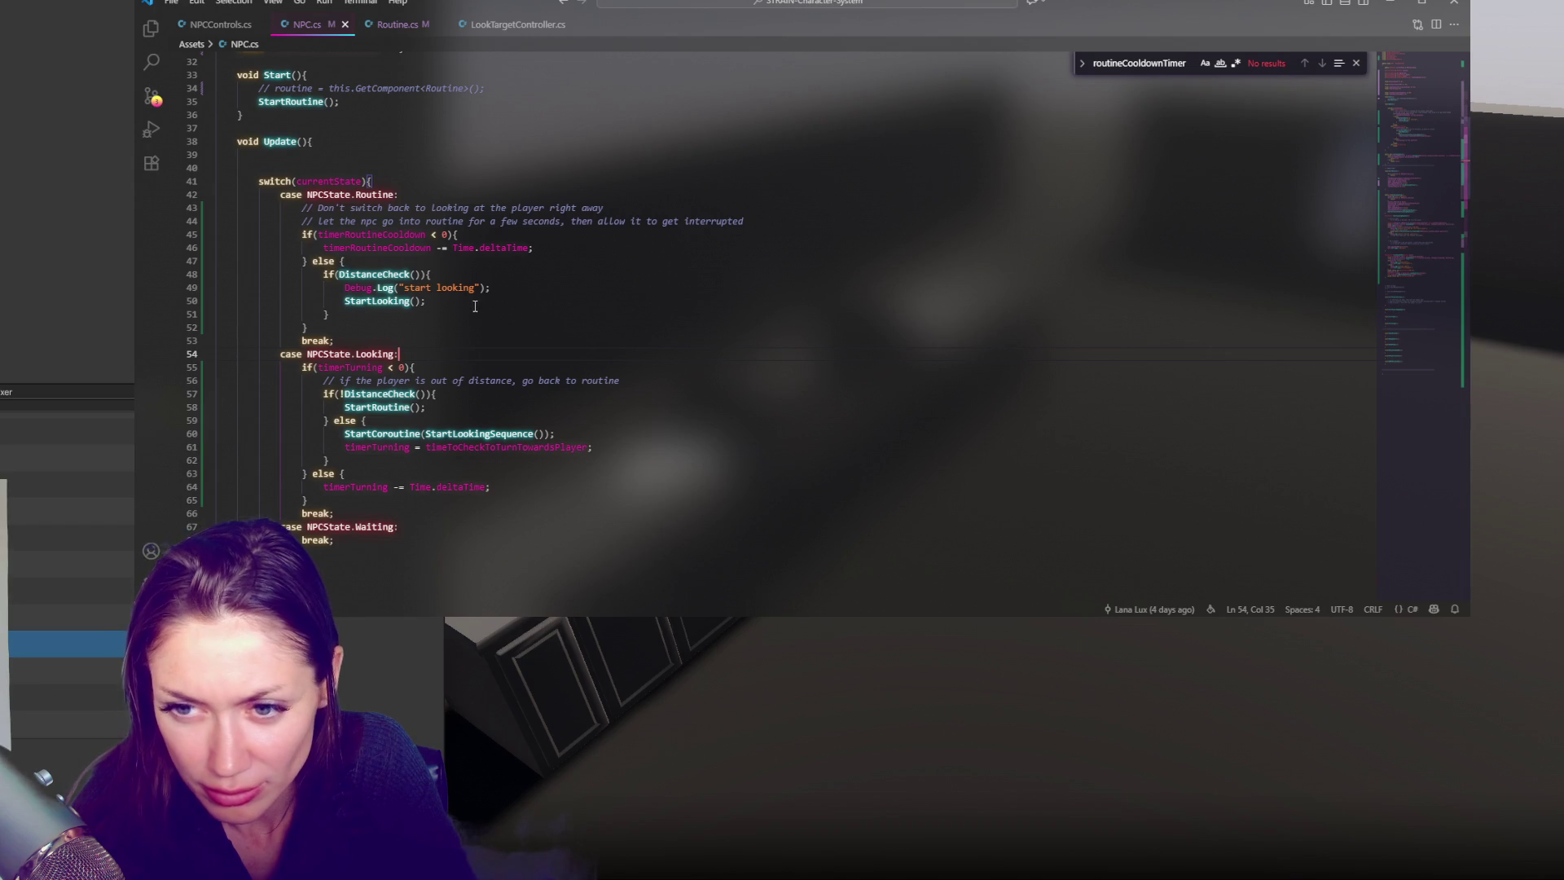
Change line 45 of NPC.cs to check timerRoutineCooldown > 0 instead of < 0, and save
scroll(556, 297, "down", 5)
scroll(556, 296, "down", 5)
scroll(558, 299, "up", 14)
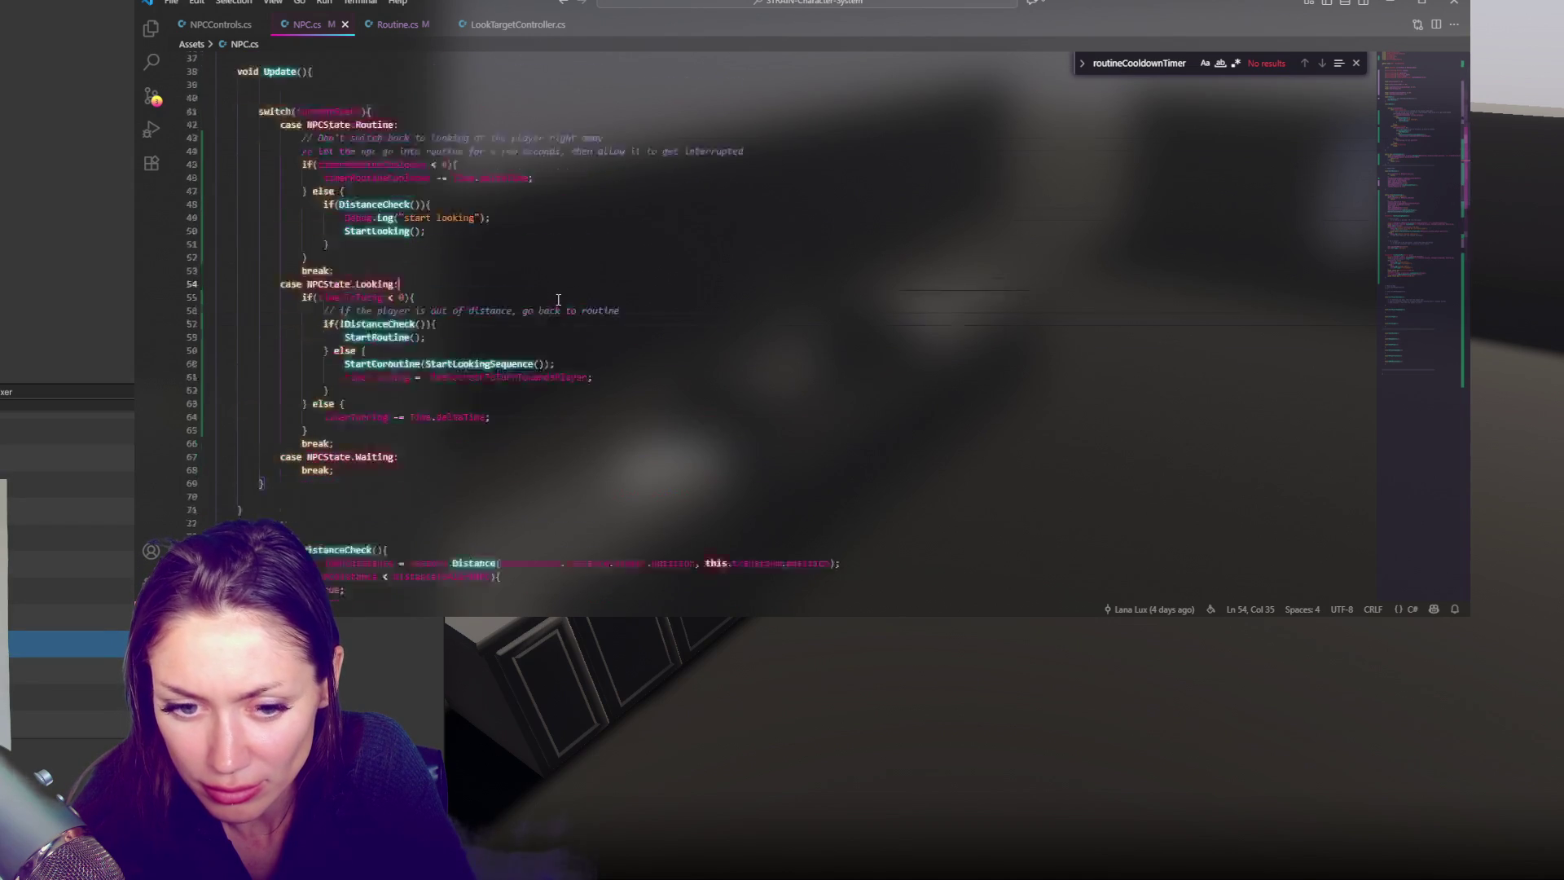
scroll(557, 300, "down", 2)
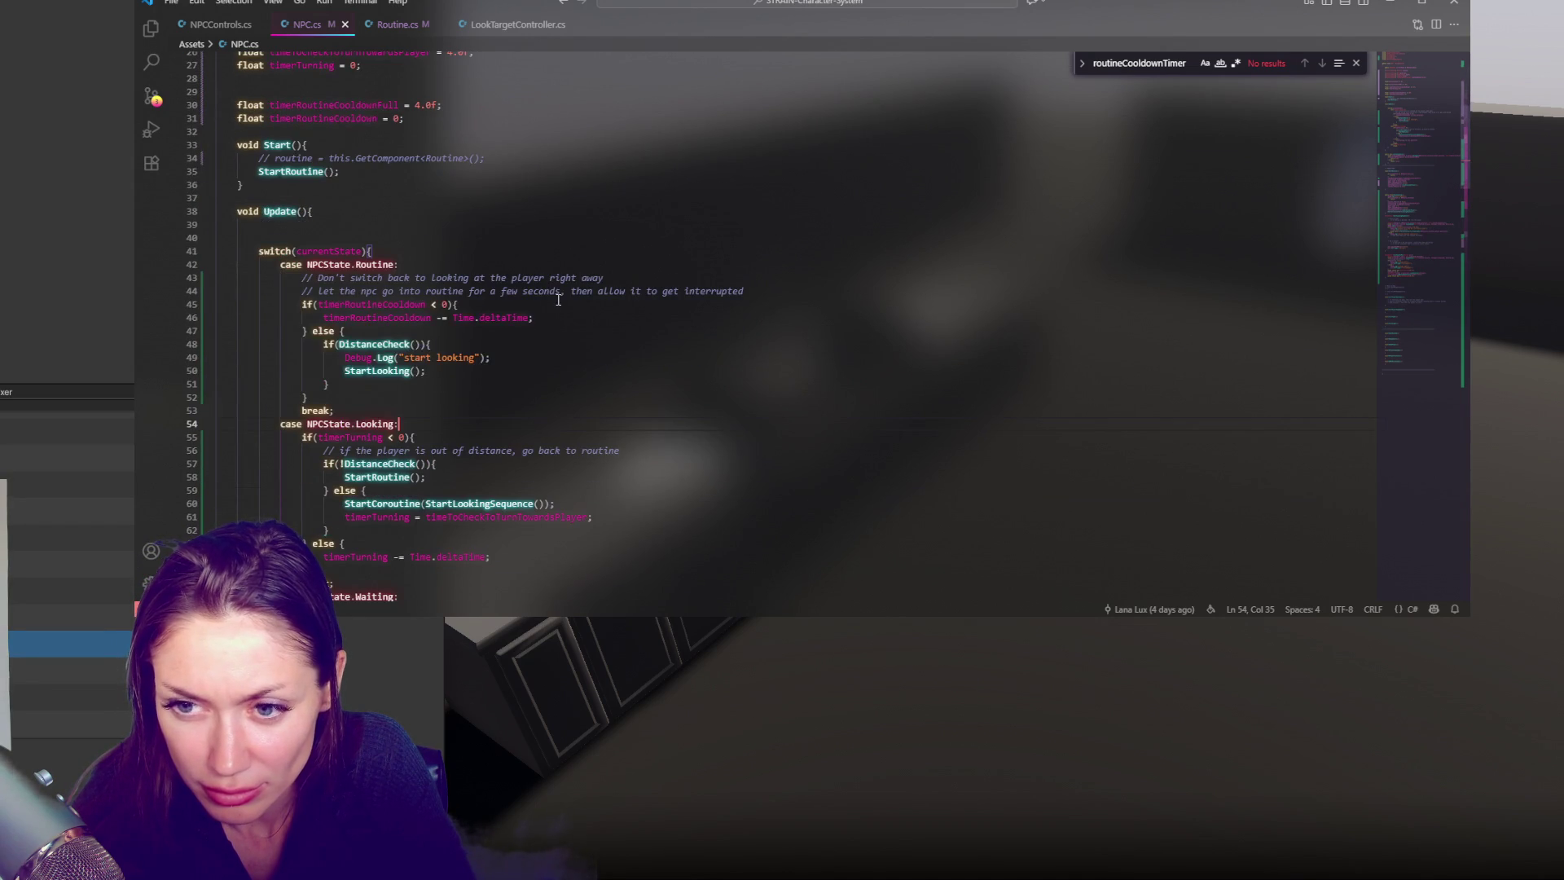
double_click(378, 318)
scroll(378, 318, "up", 3)
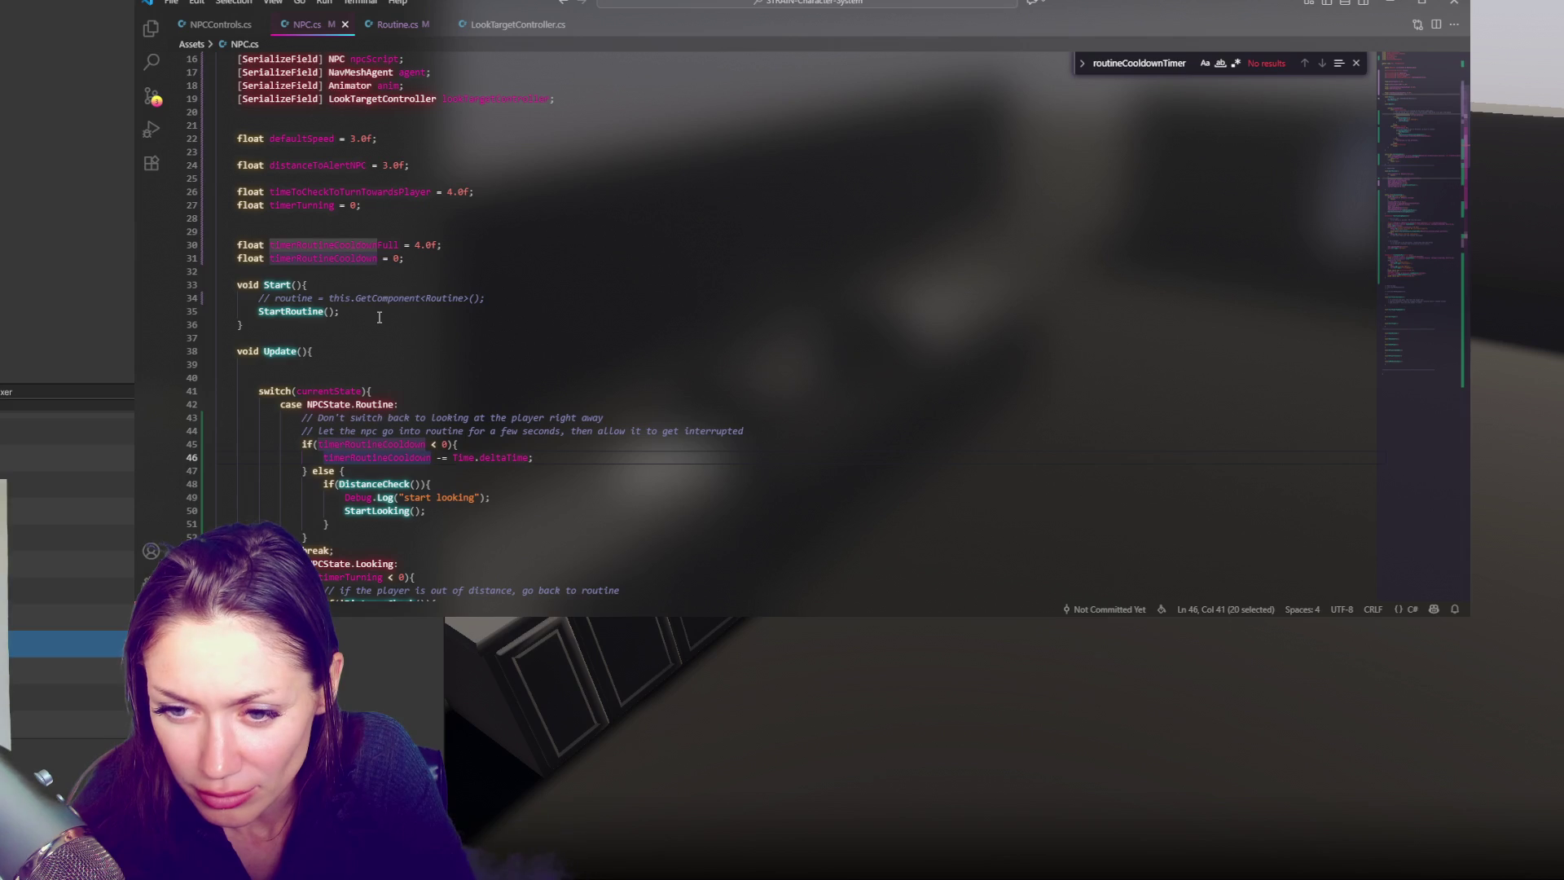
scroll(378, 318, "down", 3)
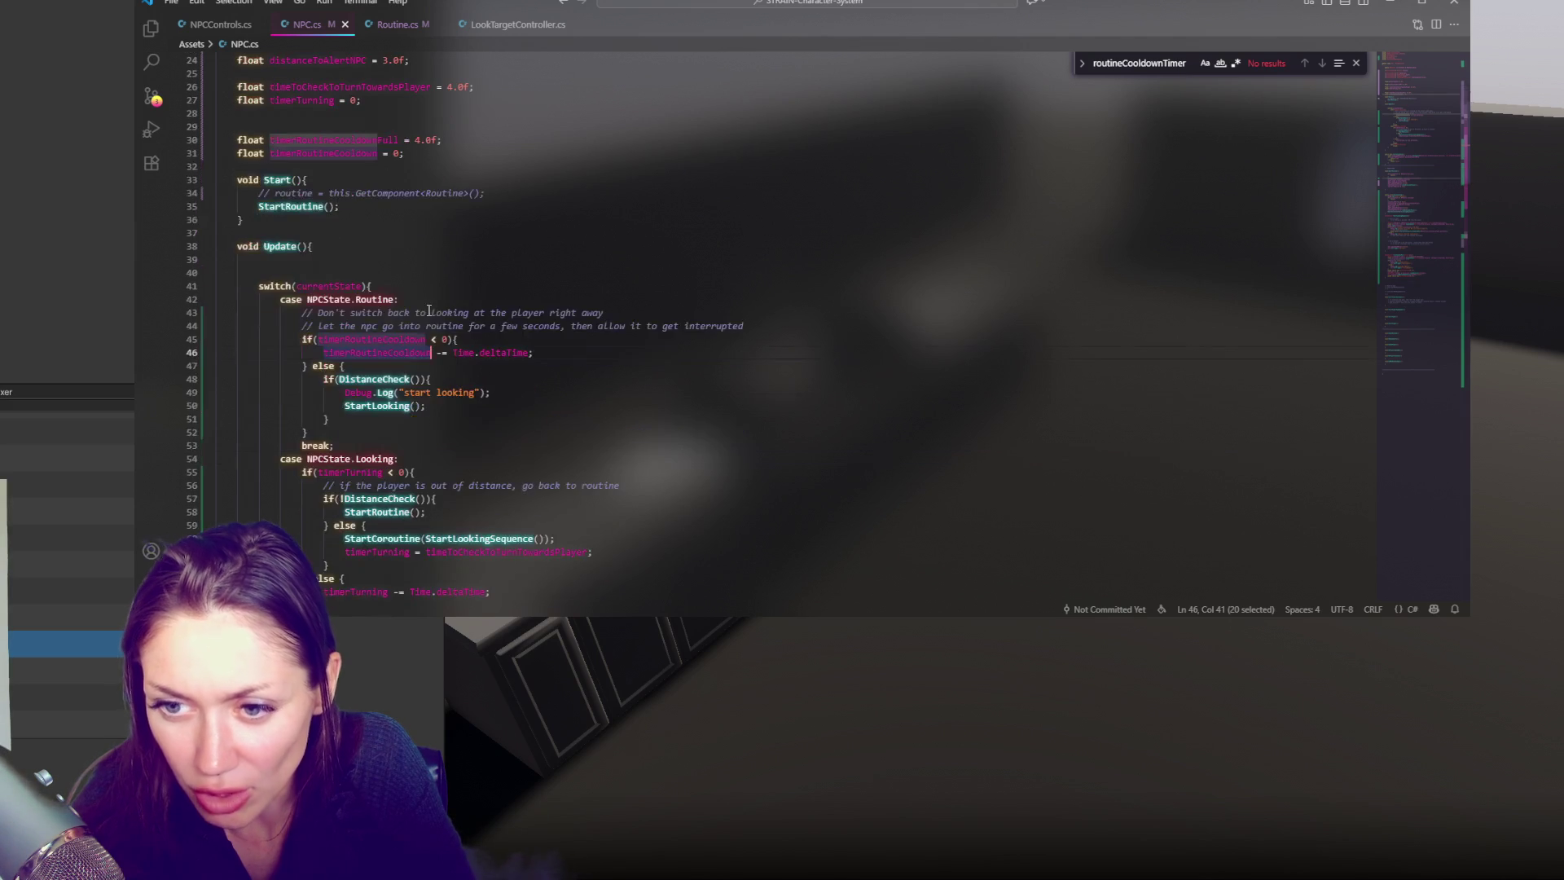
left_click(447, 339)
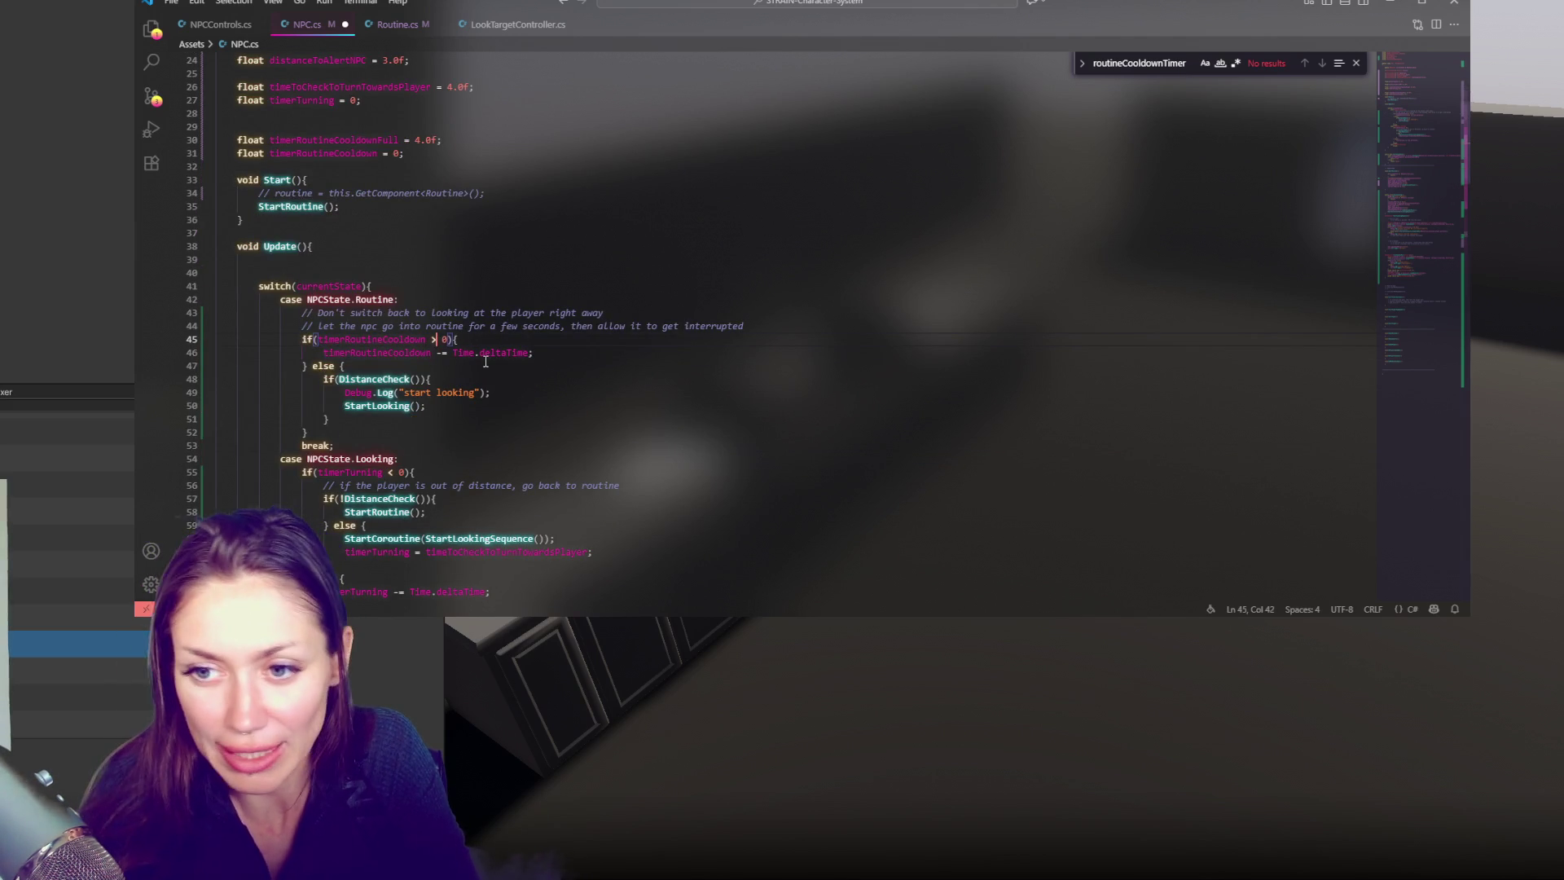
key("ctrl+s")
key("Down")
key("Down")
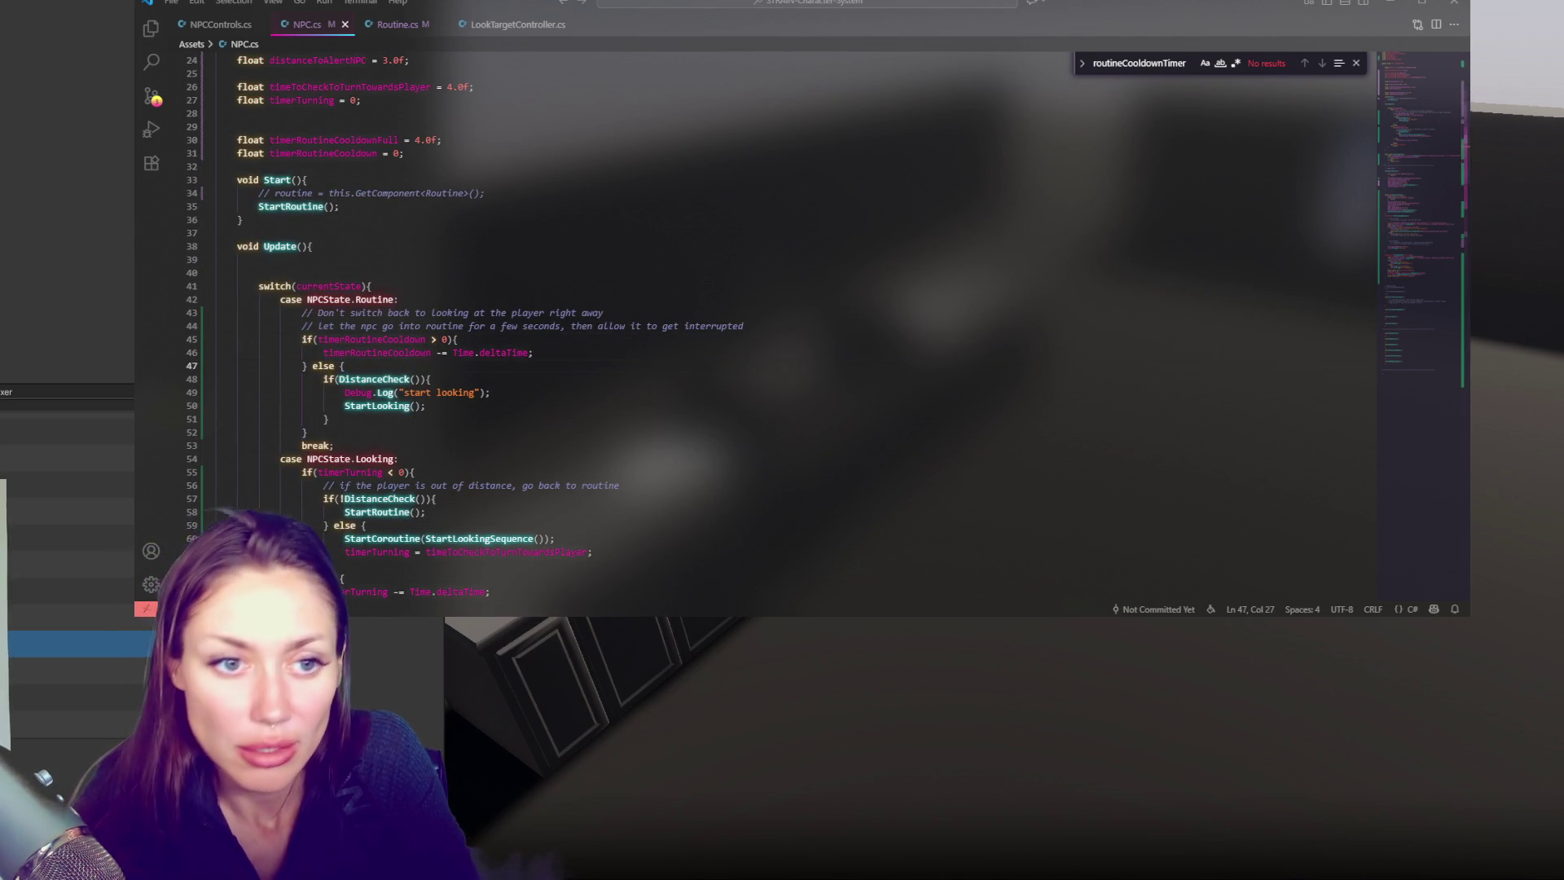
key("alt+Tab")
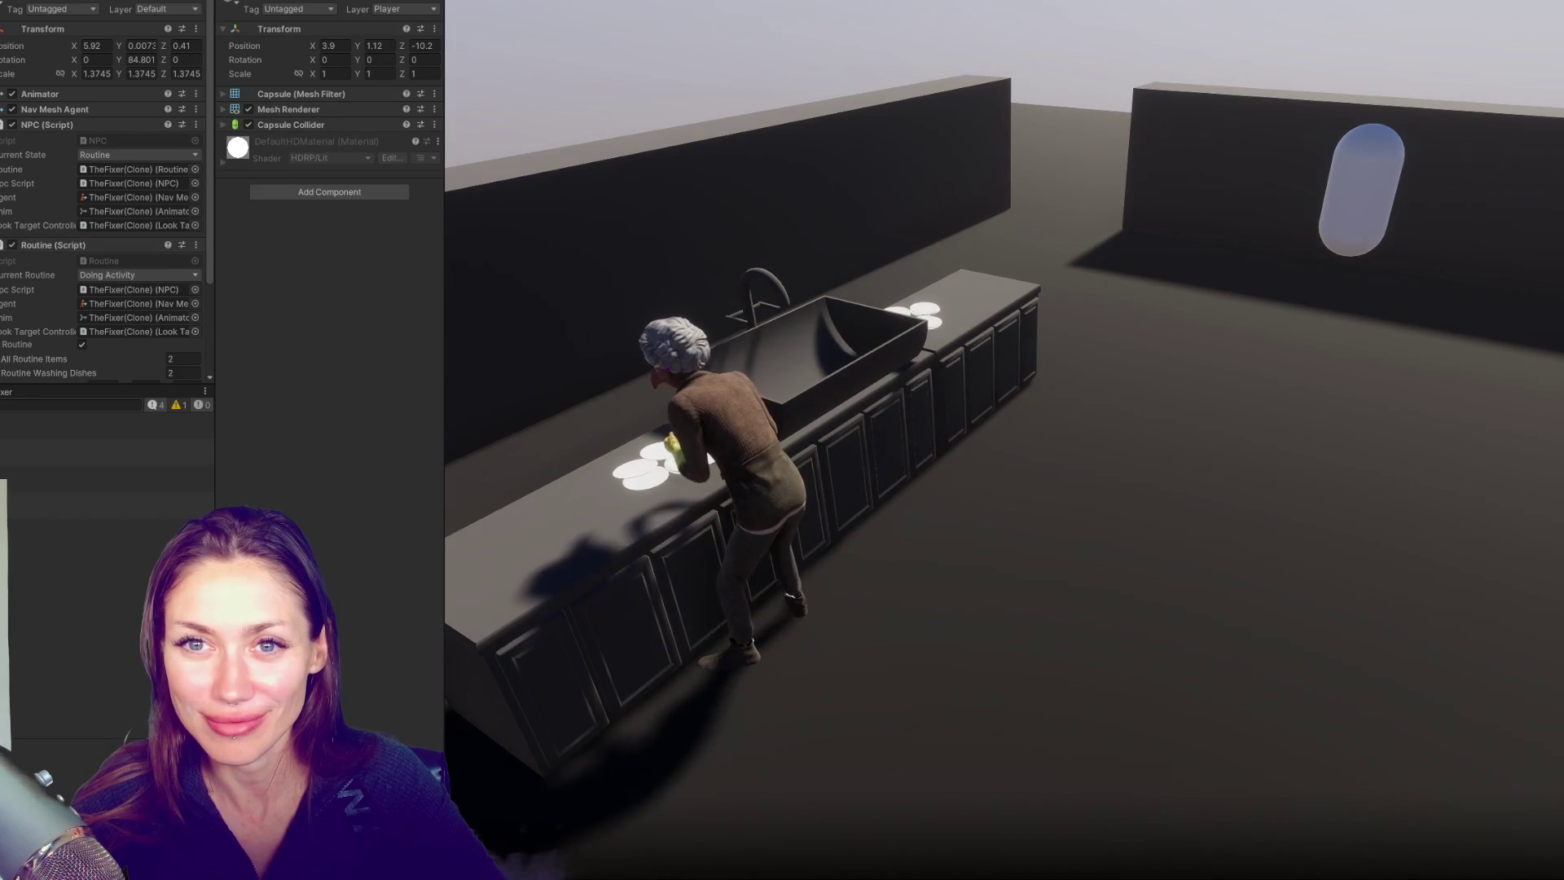
Slide the capsule's Position Z to -8.78, up to the NPC, far away, then back beside her
left_click_drag(163, 44, 218, 42)
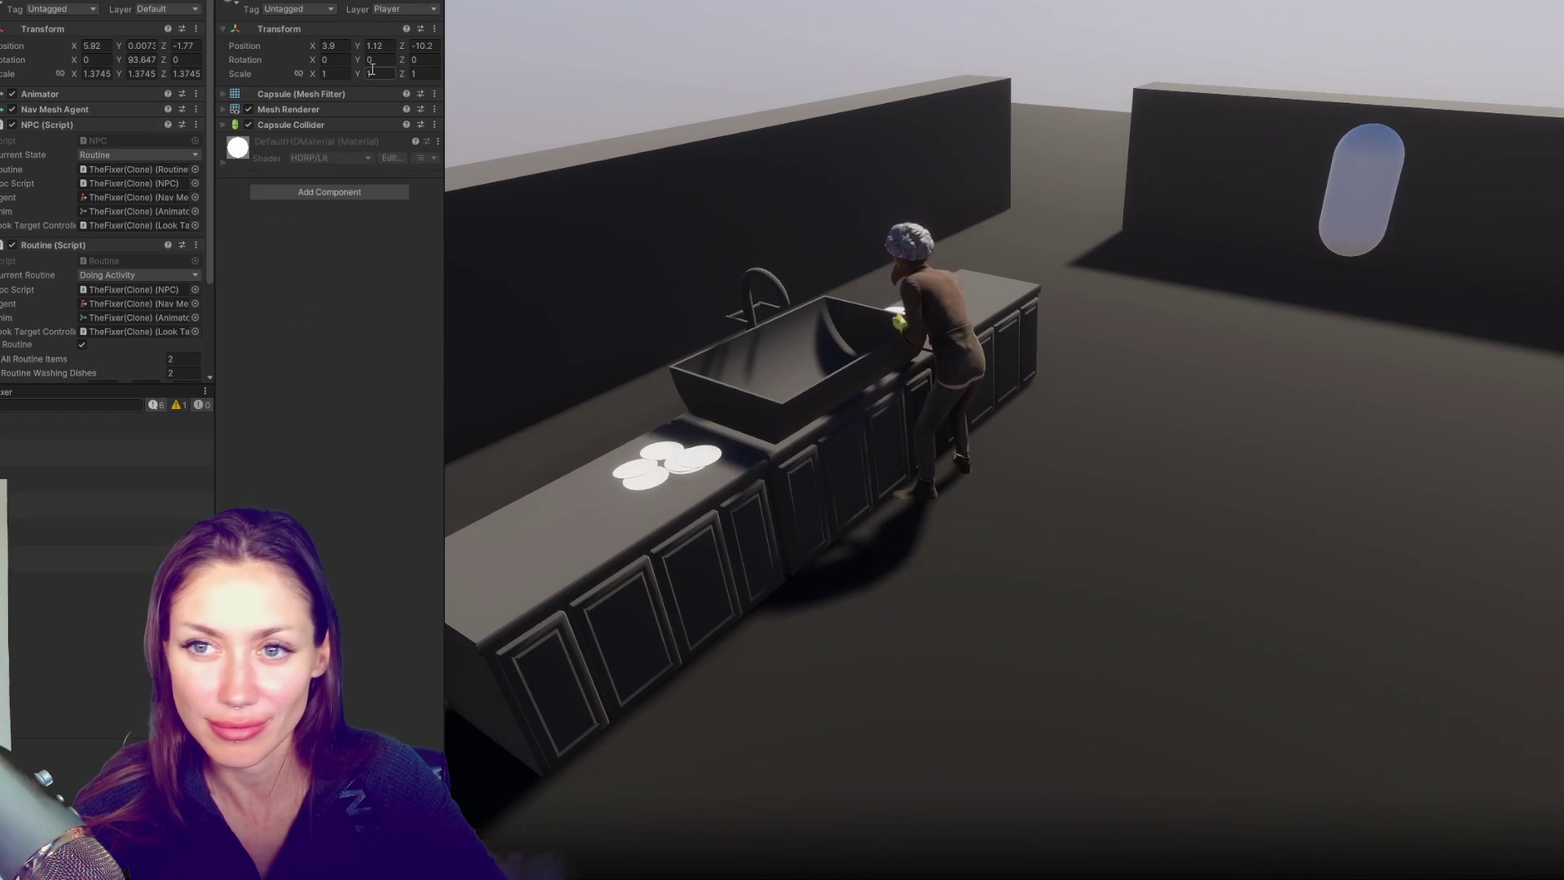
mouse_move(406, 46)
left_mouse_down()
mouse_move(584, 47)
mouse_move(219, 91)
left_mouse_up()
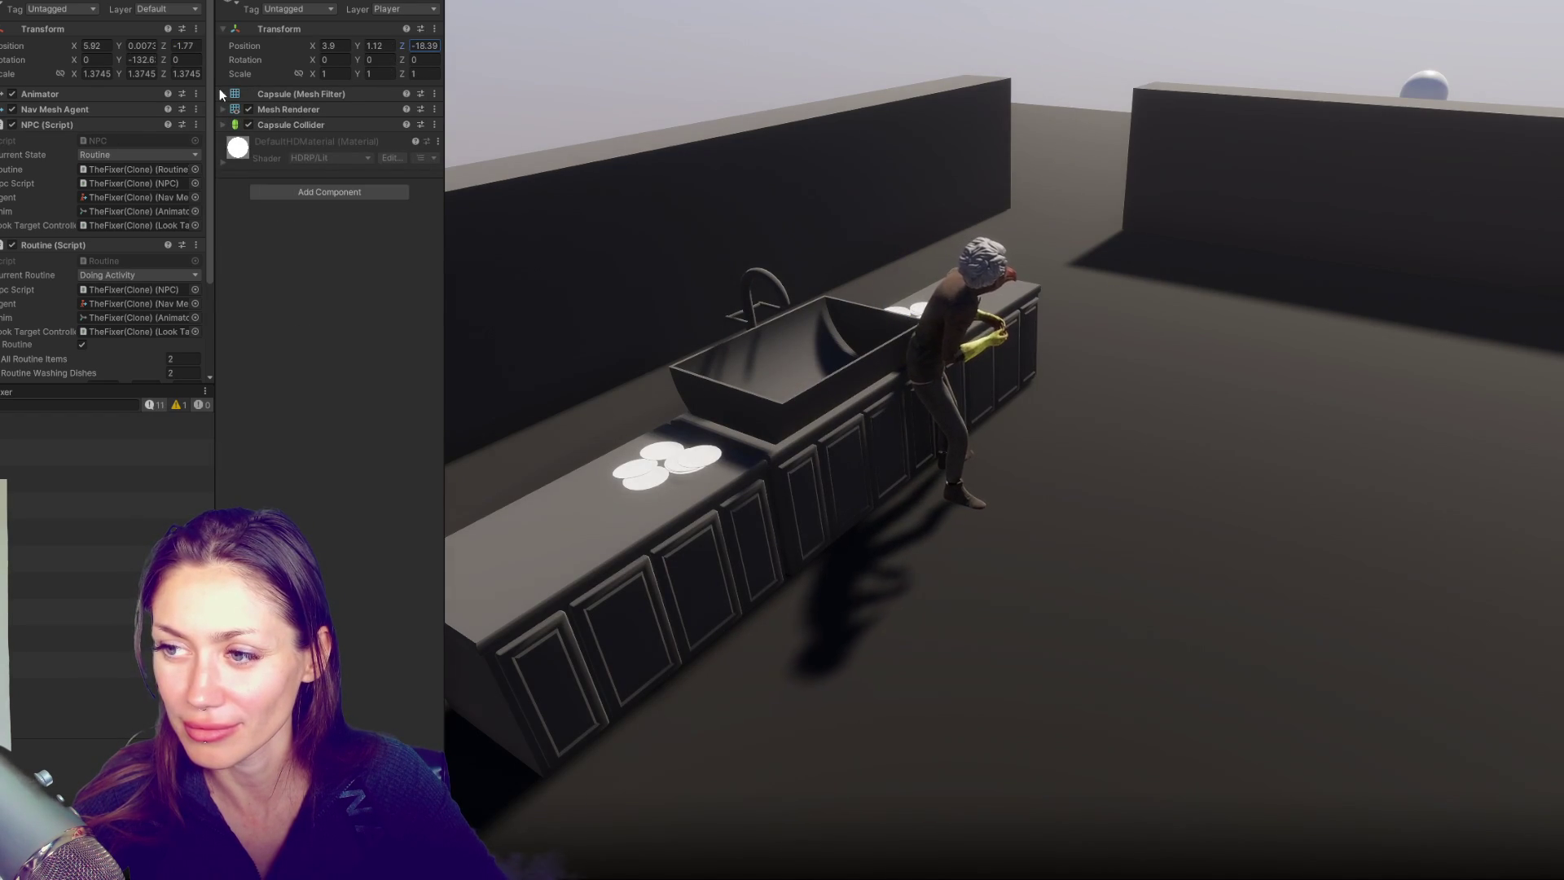
left_click_drag(218, 88, 681, 74)
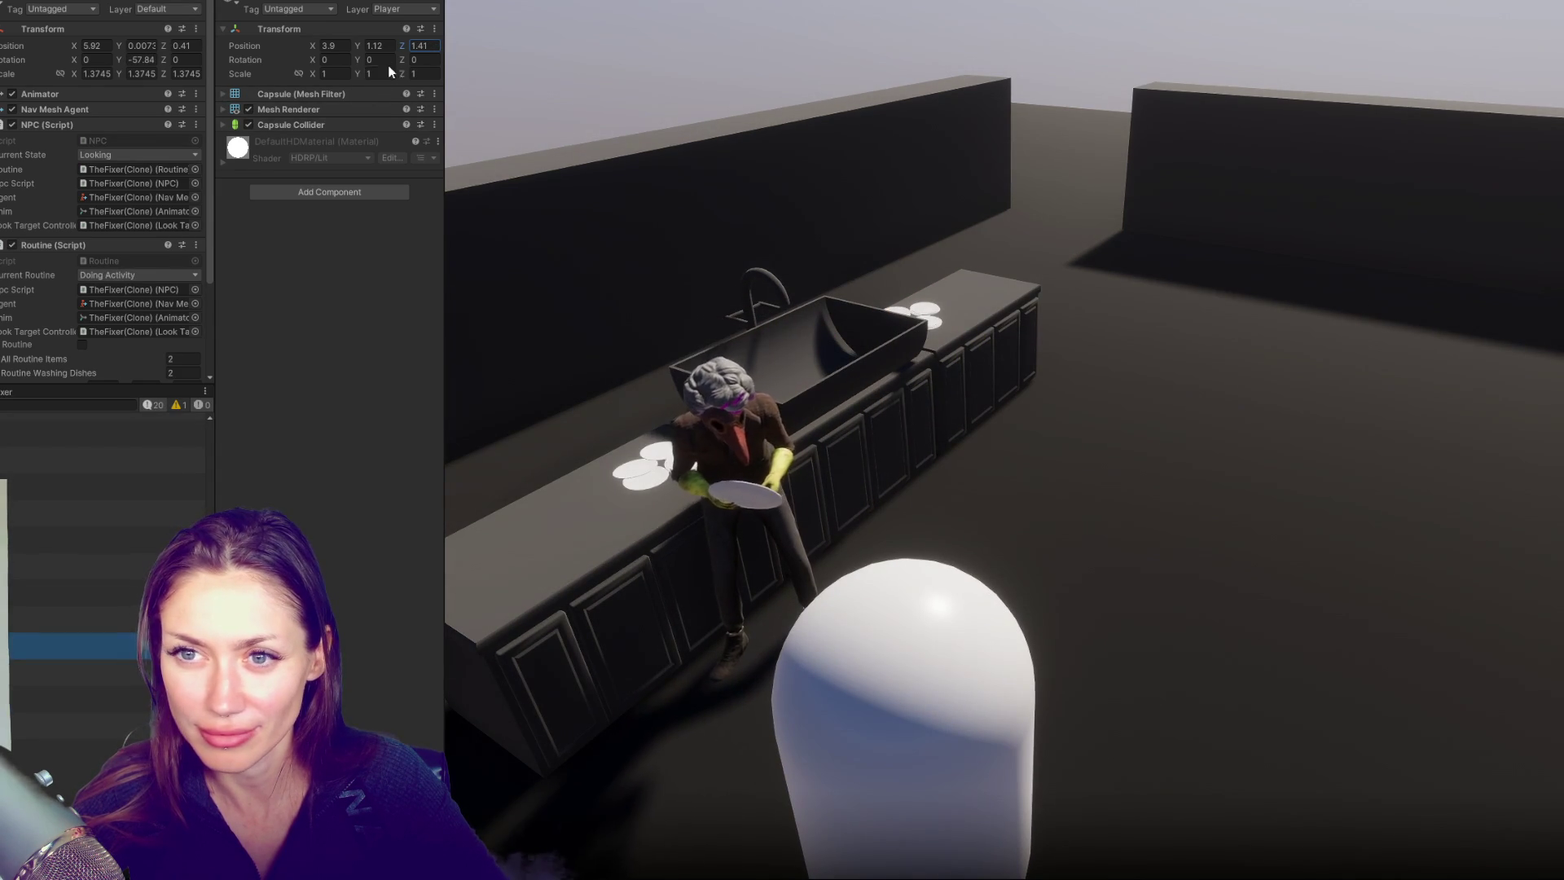
left_click_drag(403, 47, 343, 47)
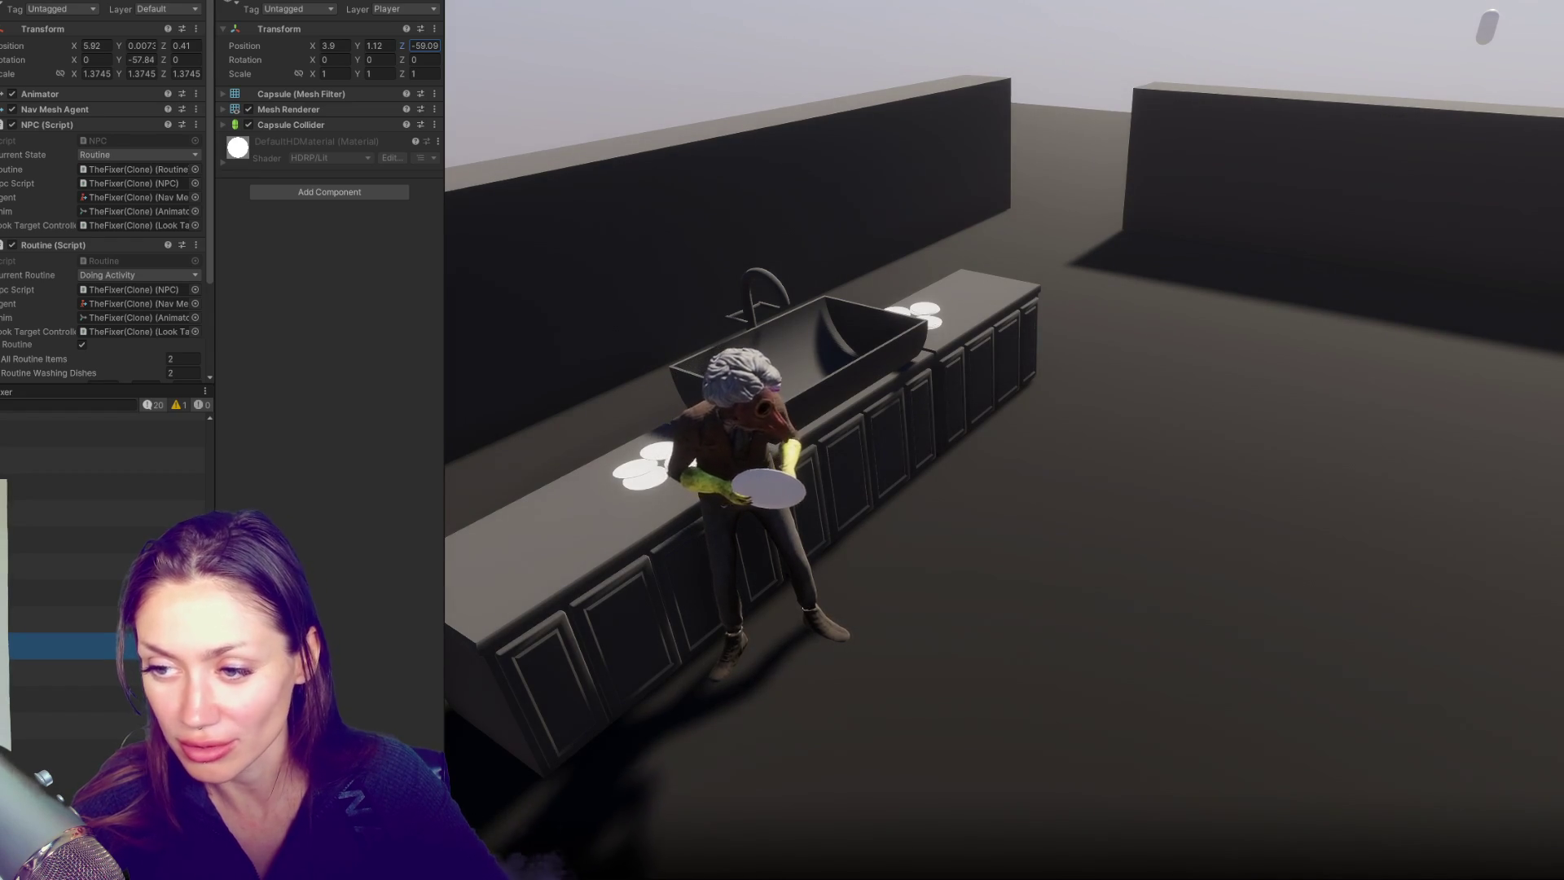
mouse_move(402, 46)
left_mouse_down()
mouse_move(507, 62)
mouse_move(365, 69)
mouse_move(384, 63)
left_mouse_up()
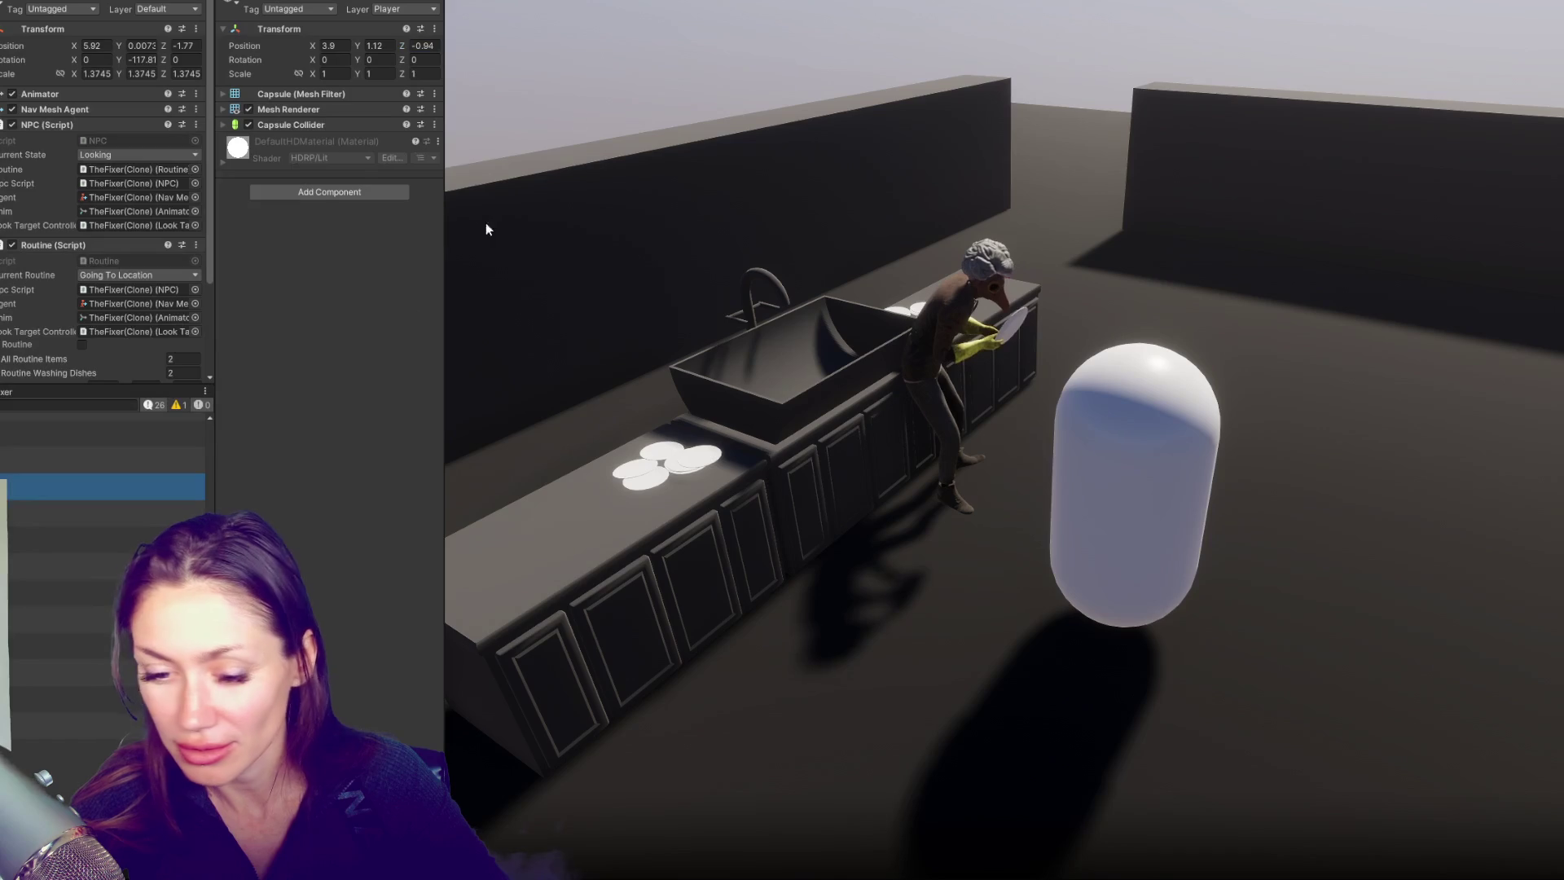
key("alt+Tab")
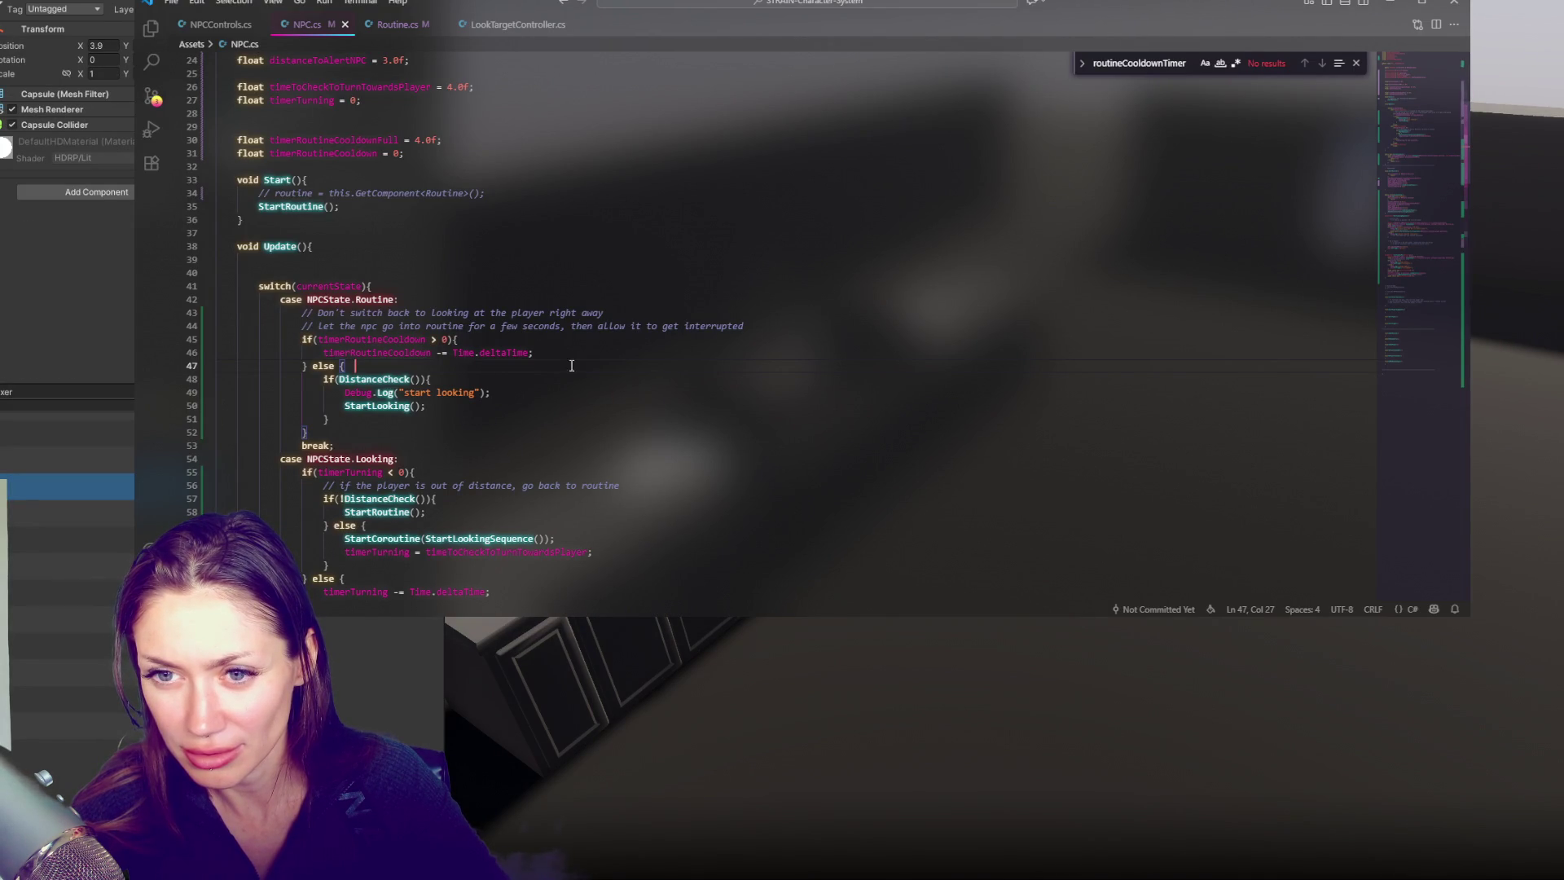
Change timerRoutineCooldownFull on line 30 of NPC.cs from 4.0f to 14.0f
double_click(420, 140)
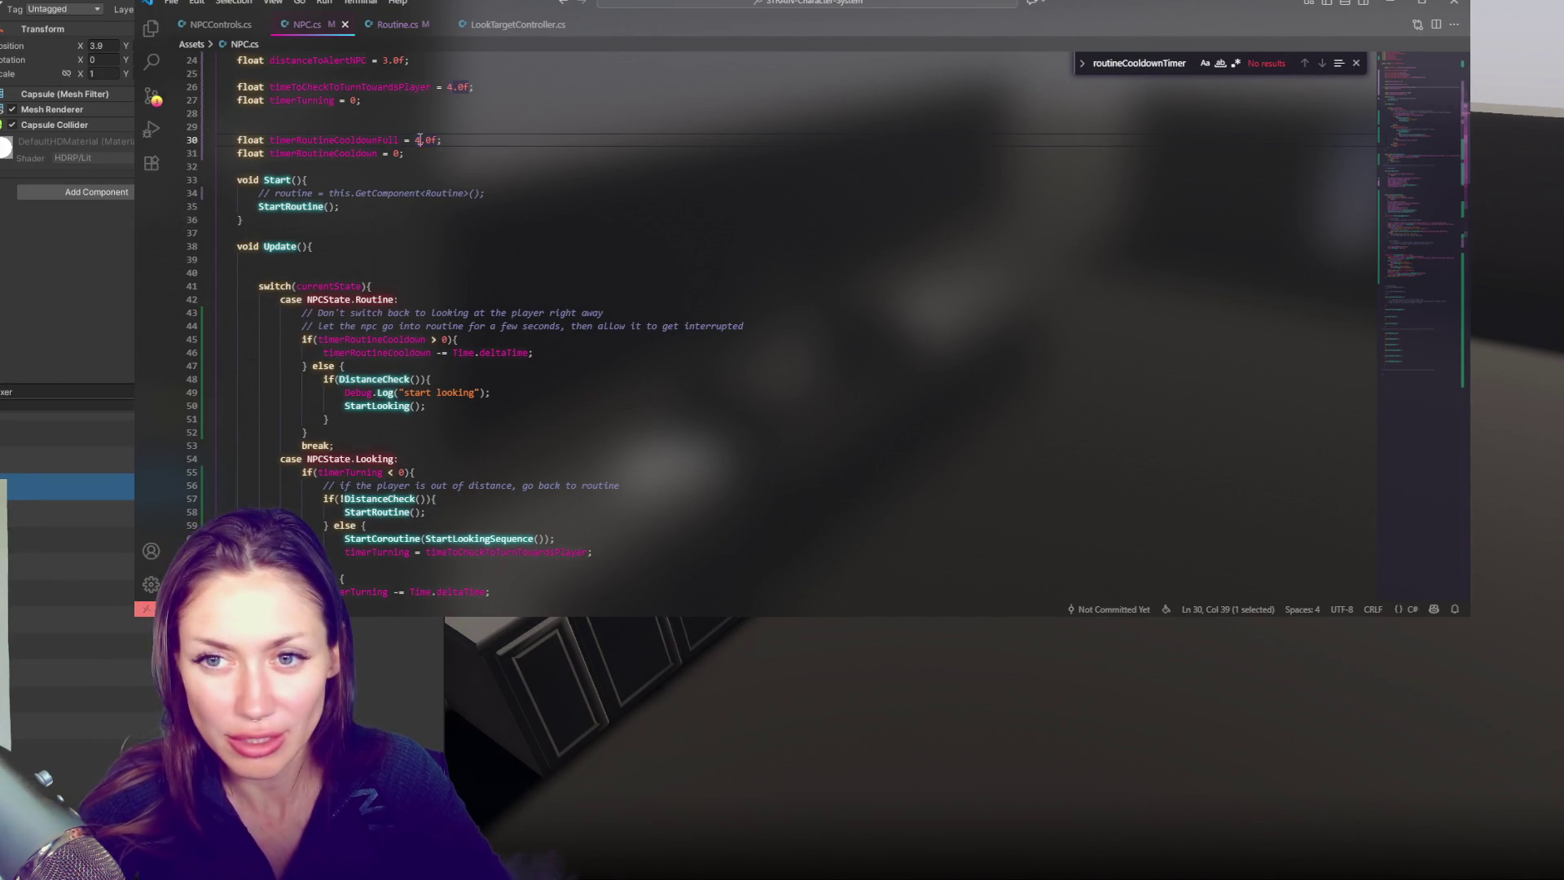
type("1")
left_click(491, 128)
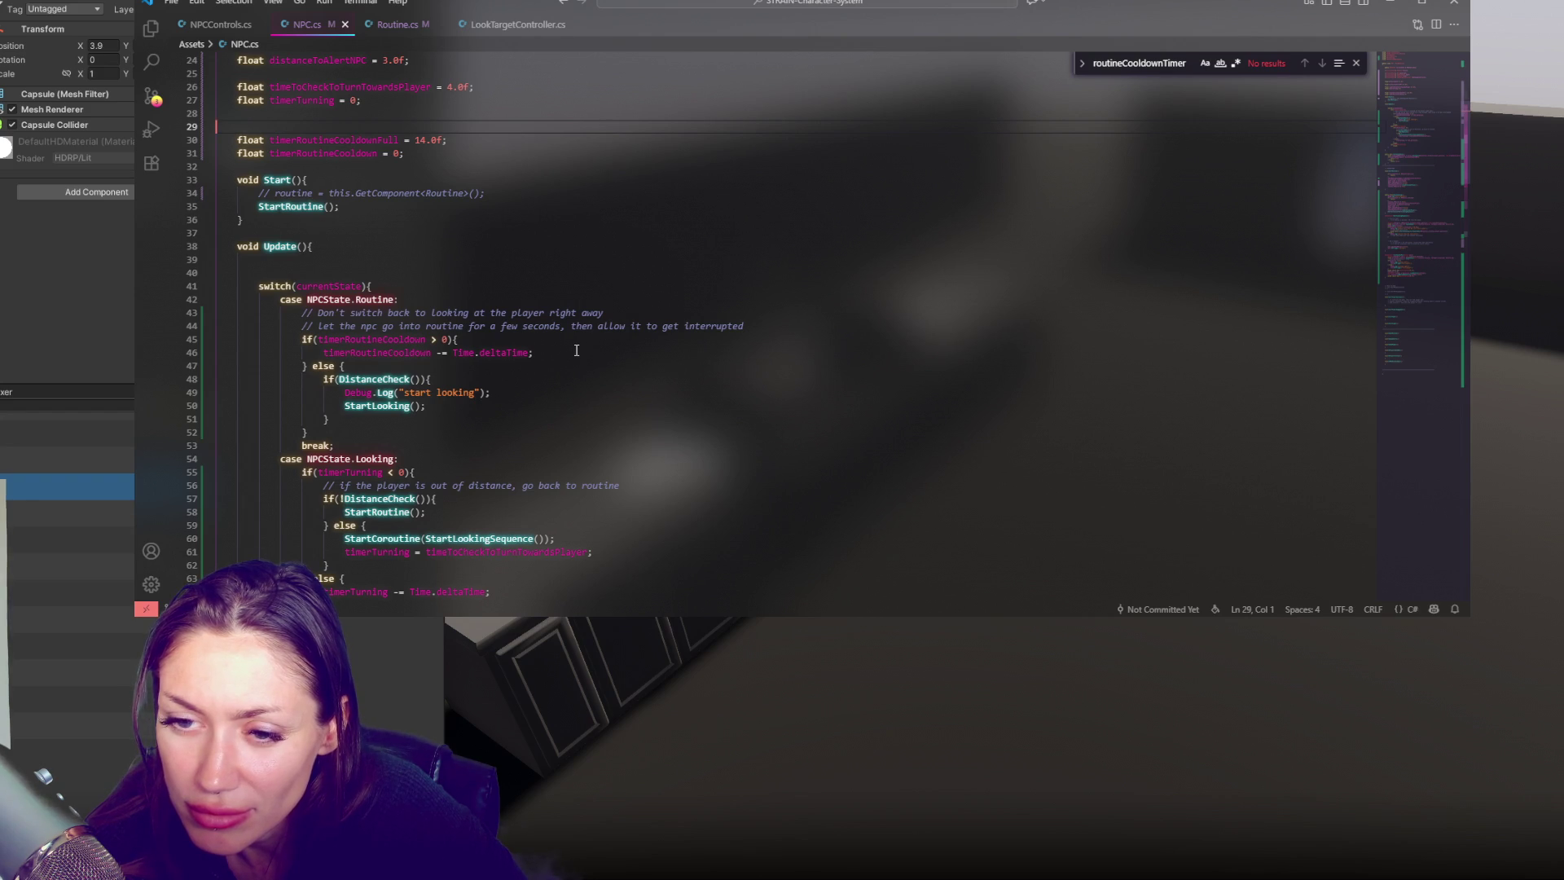
key("alt+Tab")
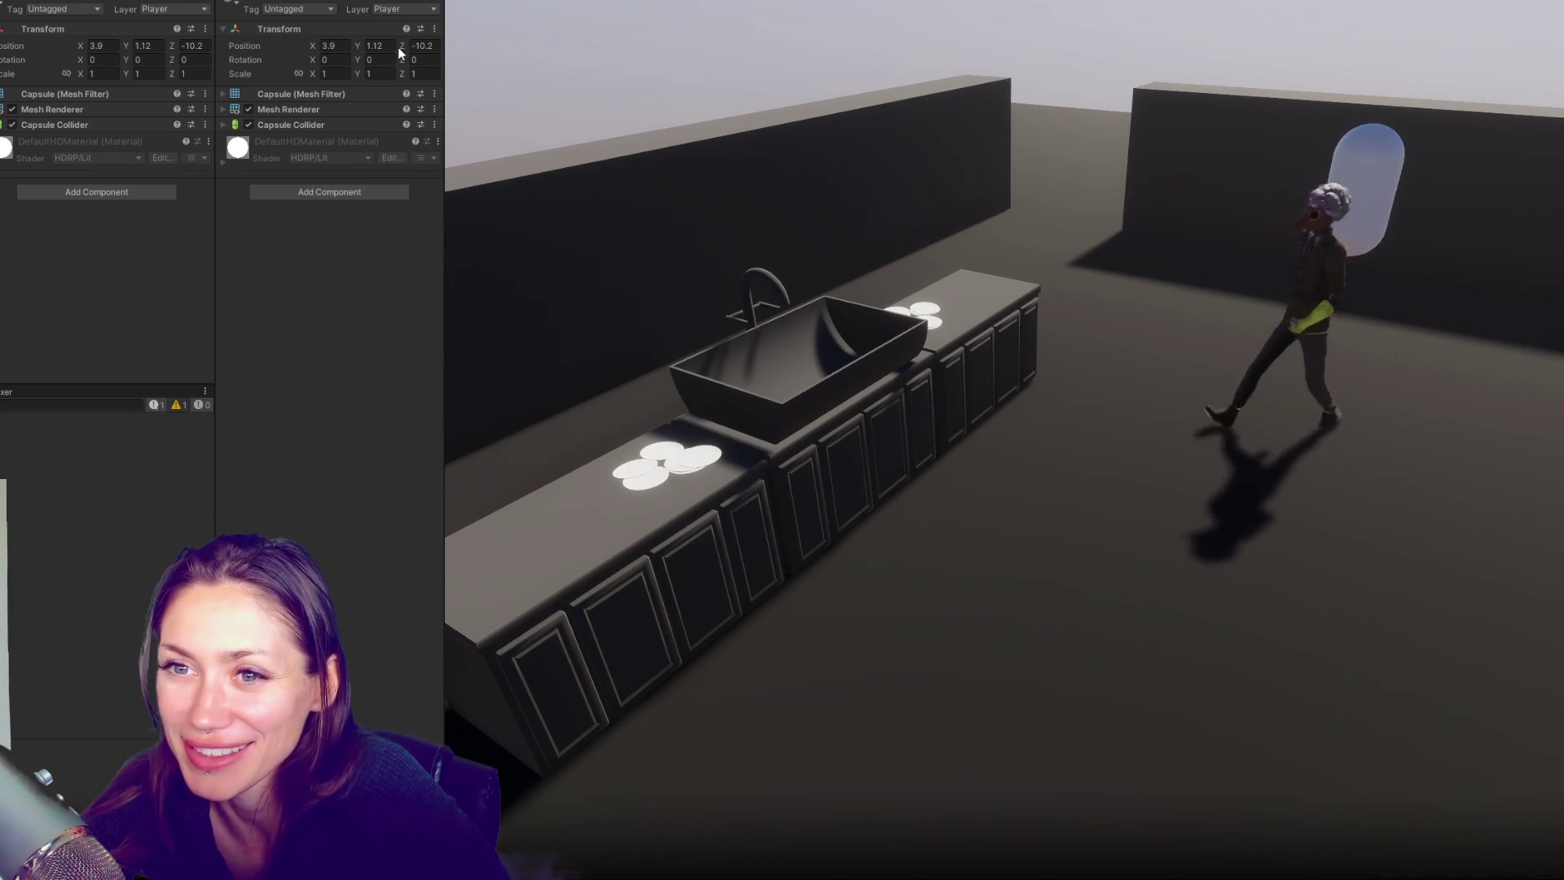
Drag the capsule's Position Z forward from the far wall to stand beside the NPC at the sink
left_click_drag(404, 46, 612, 32)
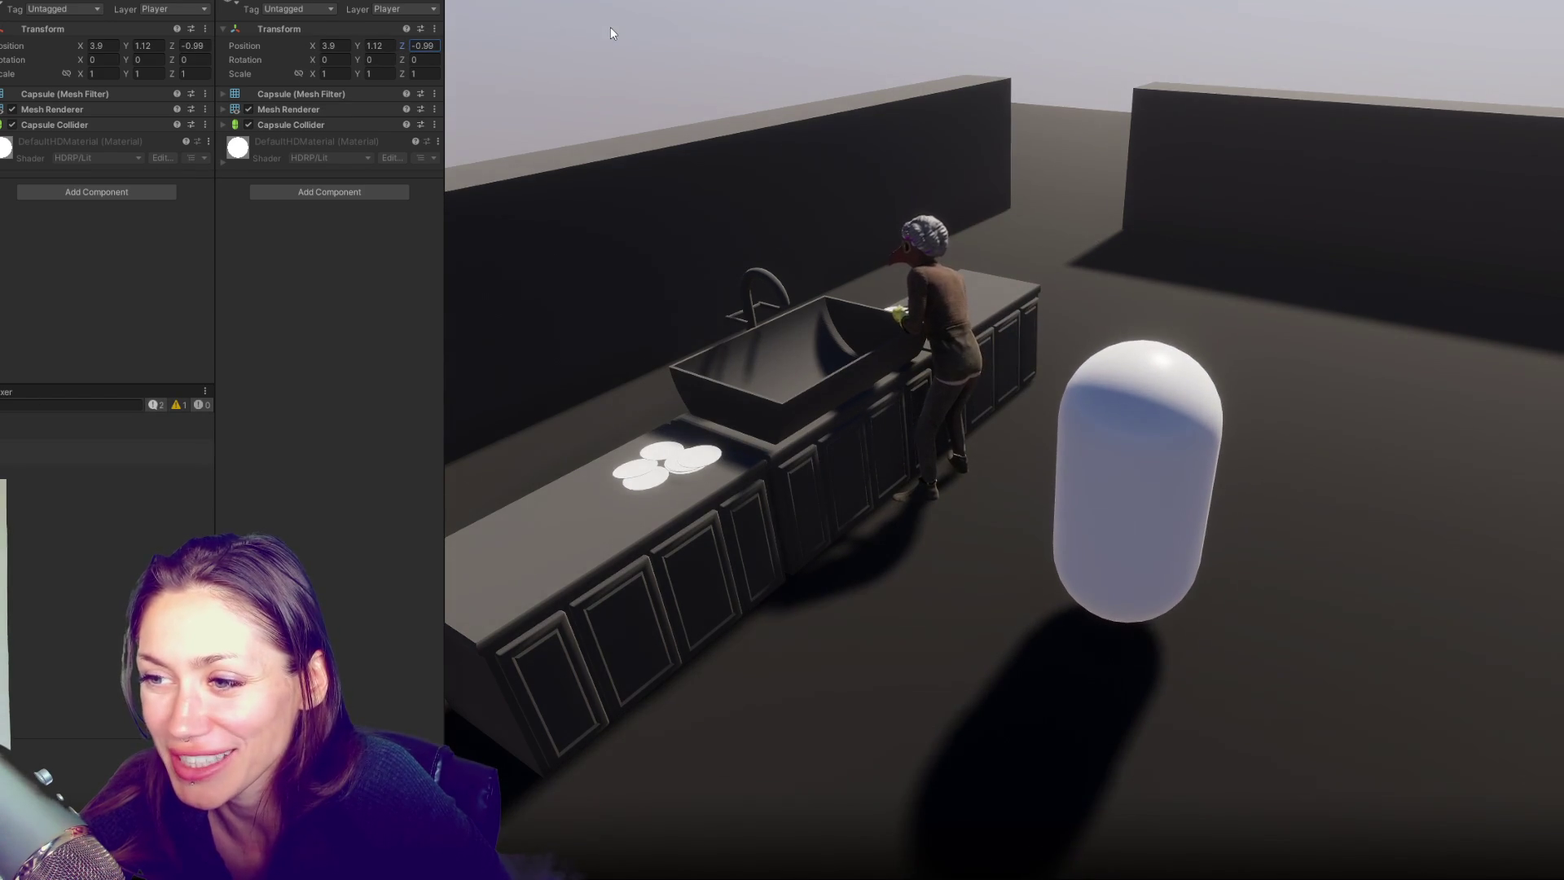
key("alt+Tab")
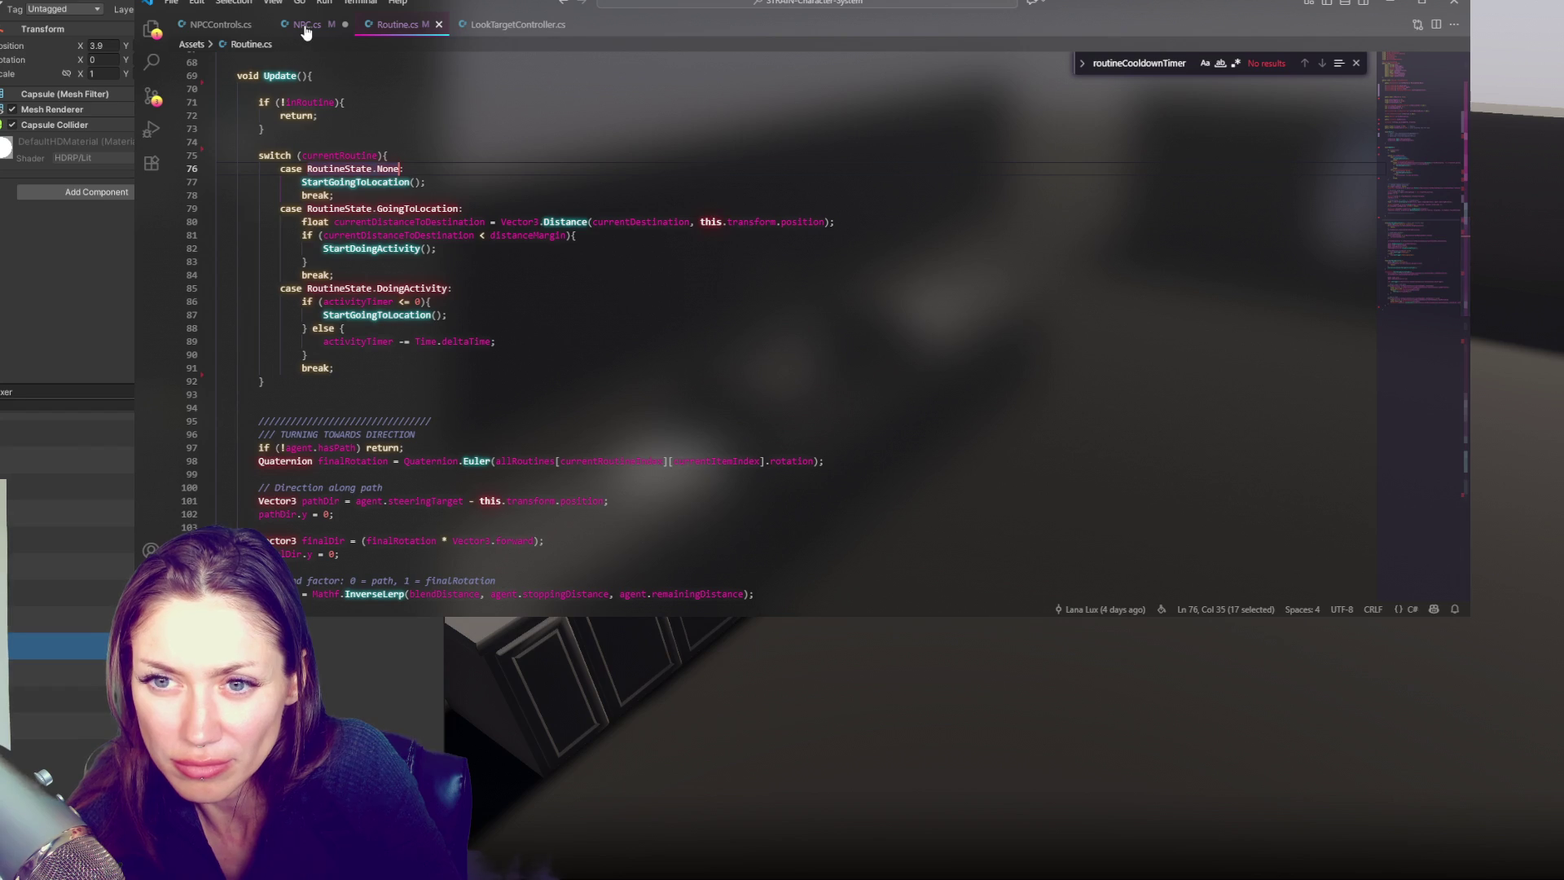
Add a routine-reset line after the currentState line in NPC.cs's StartRoutine and save
scroll(361, 208, "up", 1)
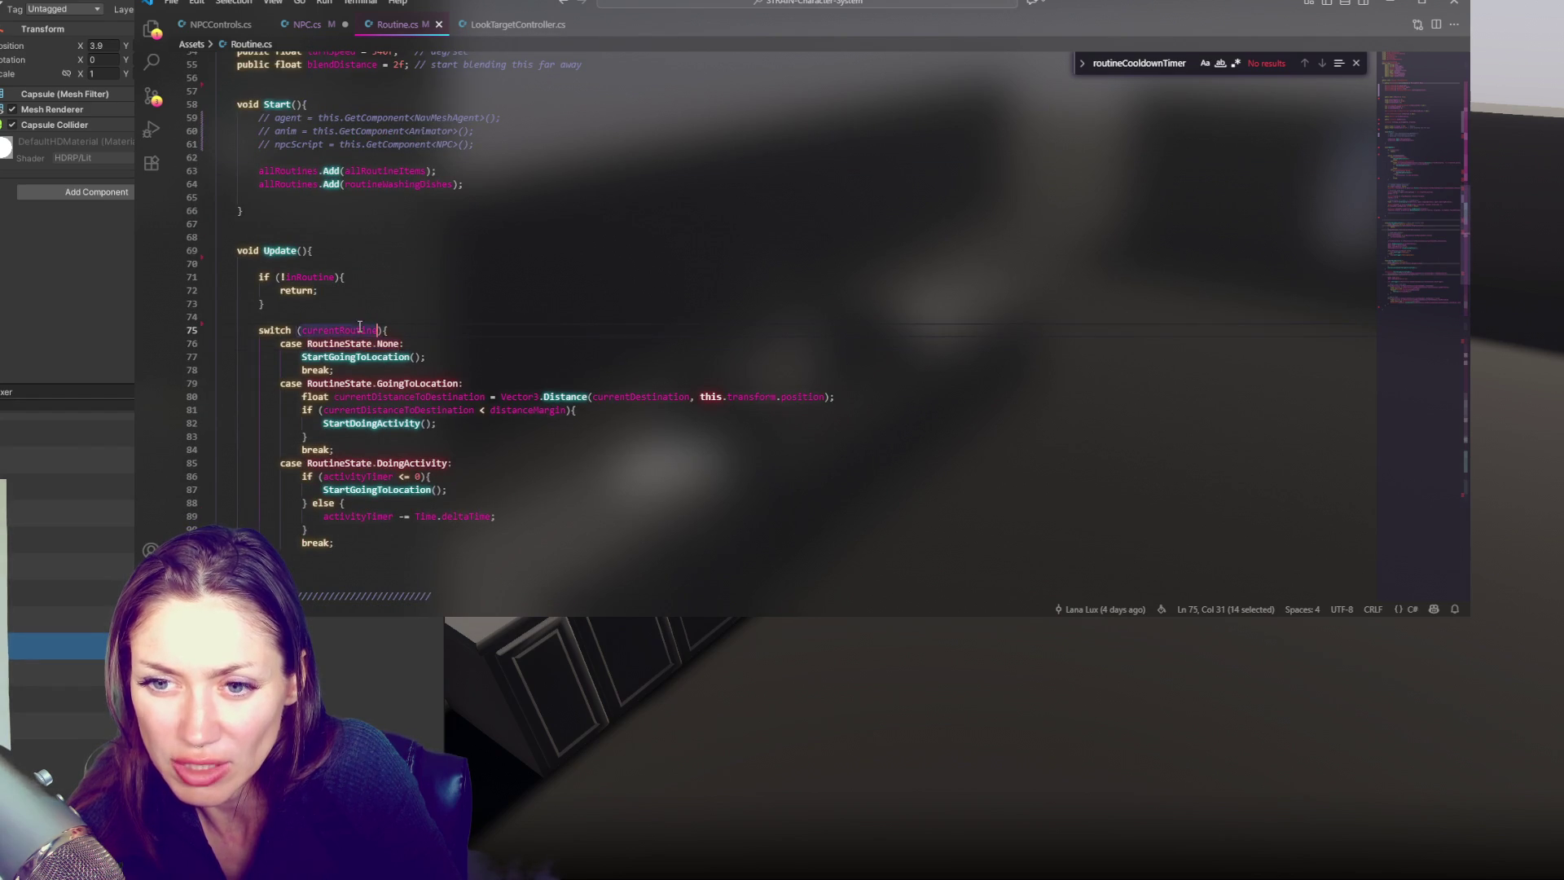
scroll(359, 326, "up", 9)
scroll(443, 327, "up", 3)
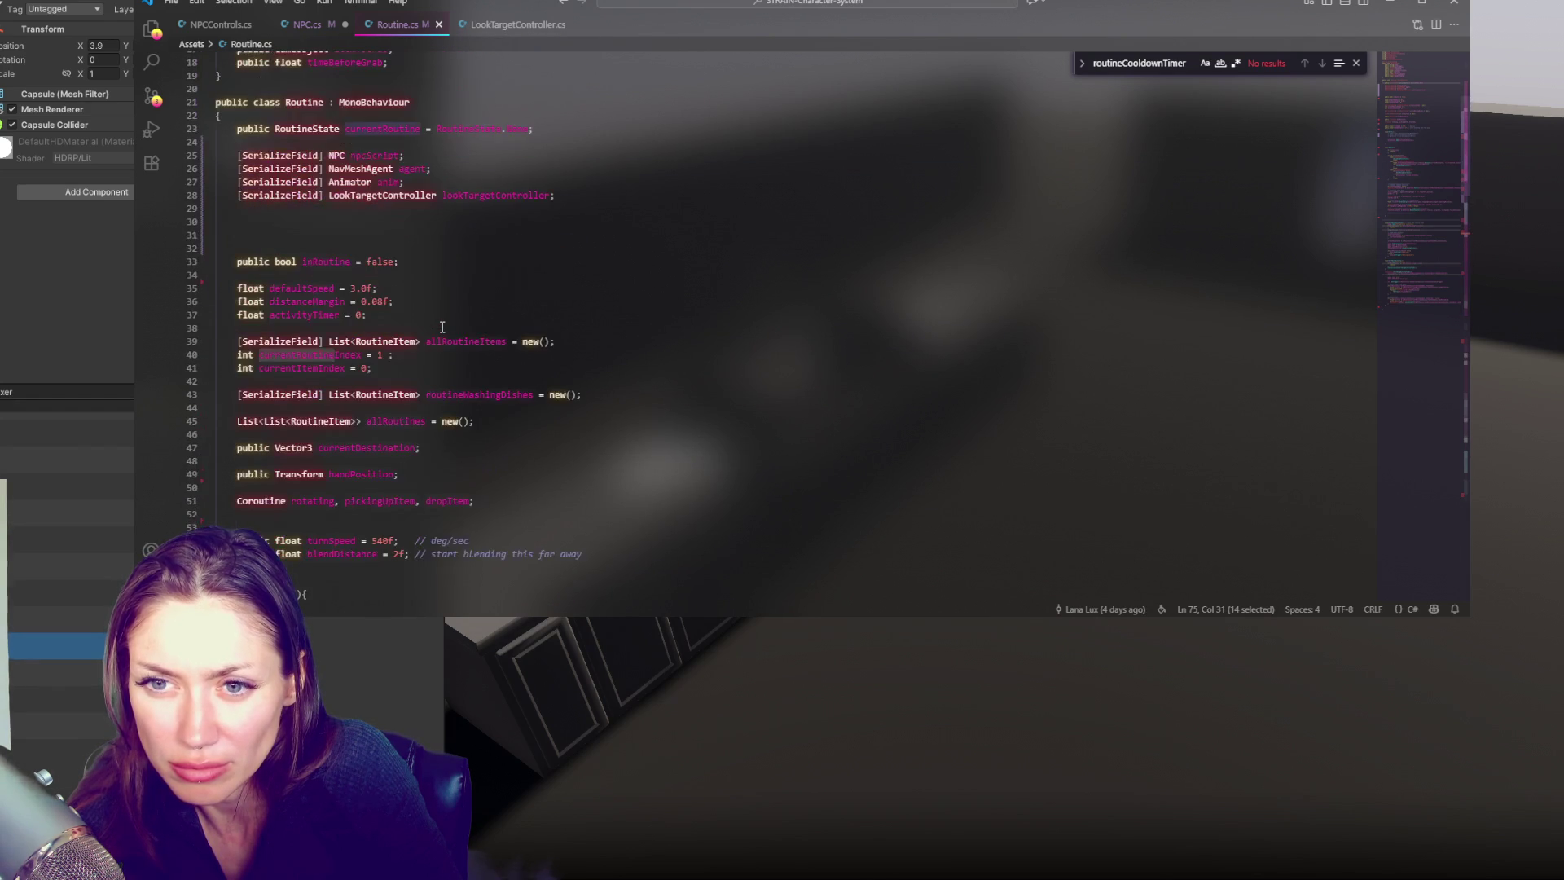
left_click(305, 26)
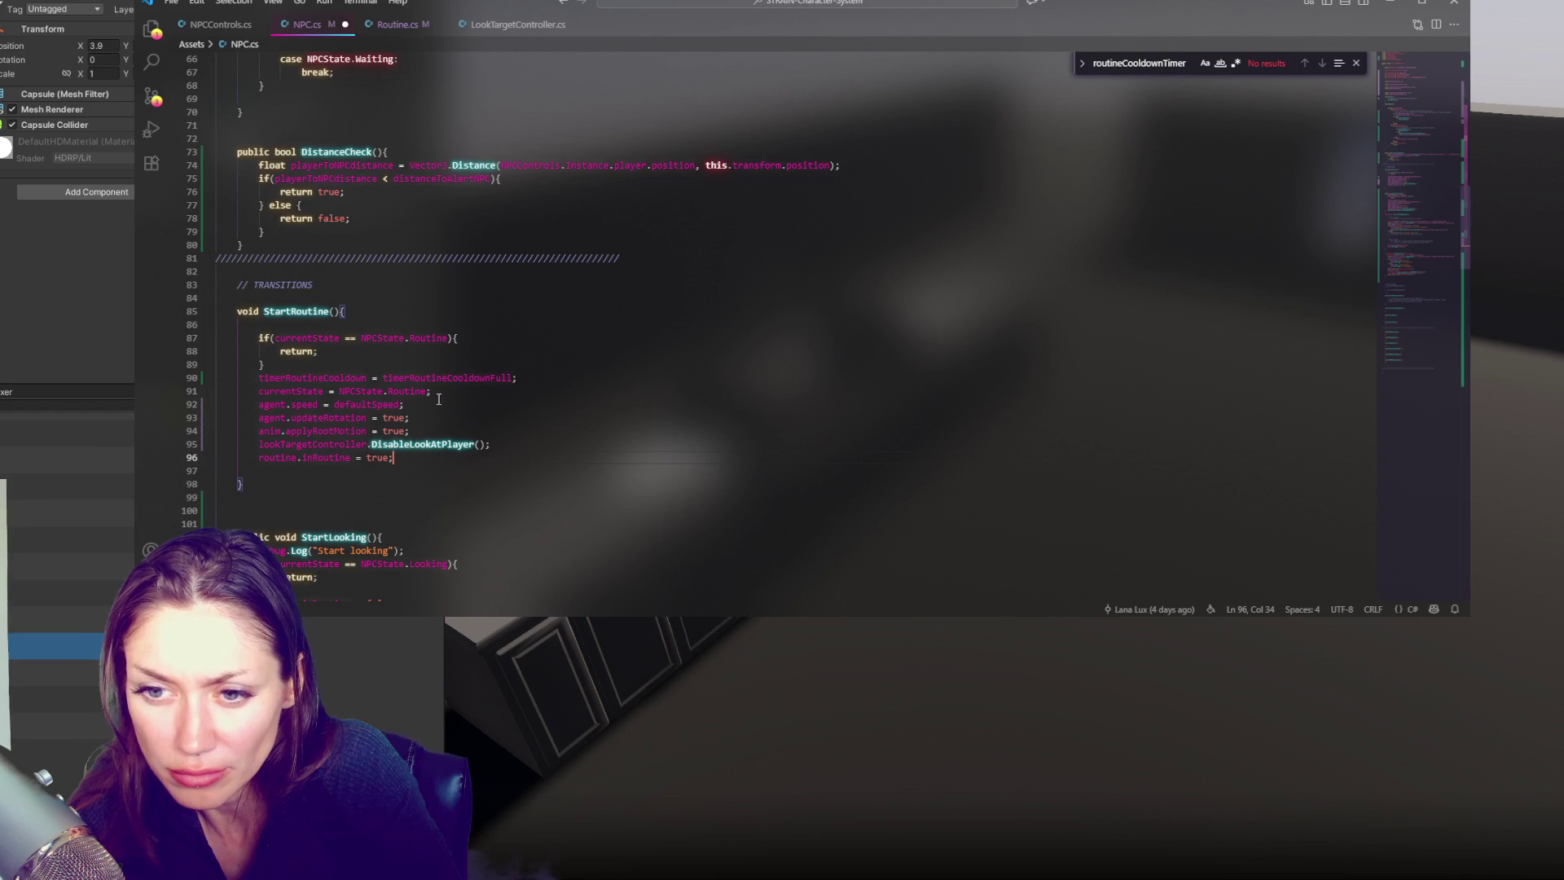
left_click(475, 394)
key("Return")
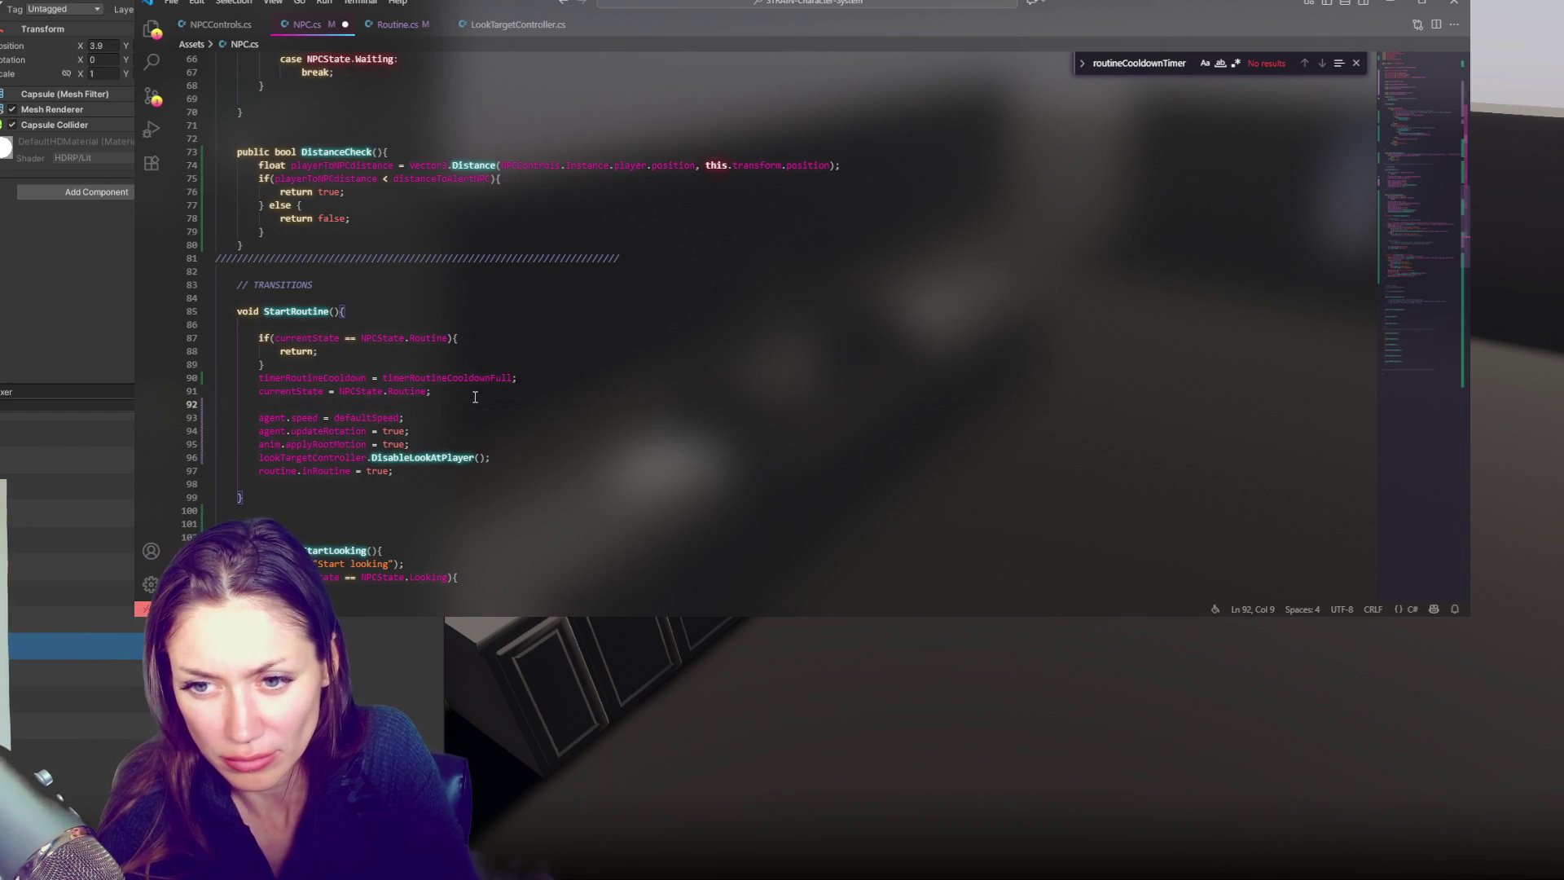
type("routineState = RoutineState.None;")
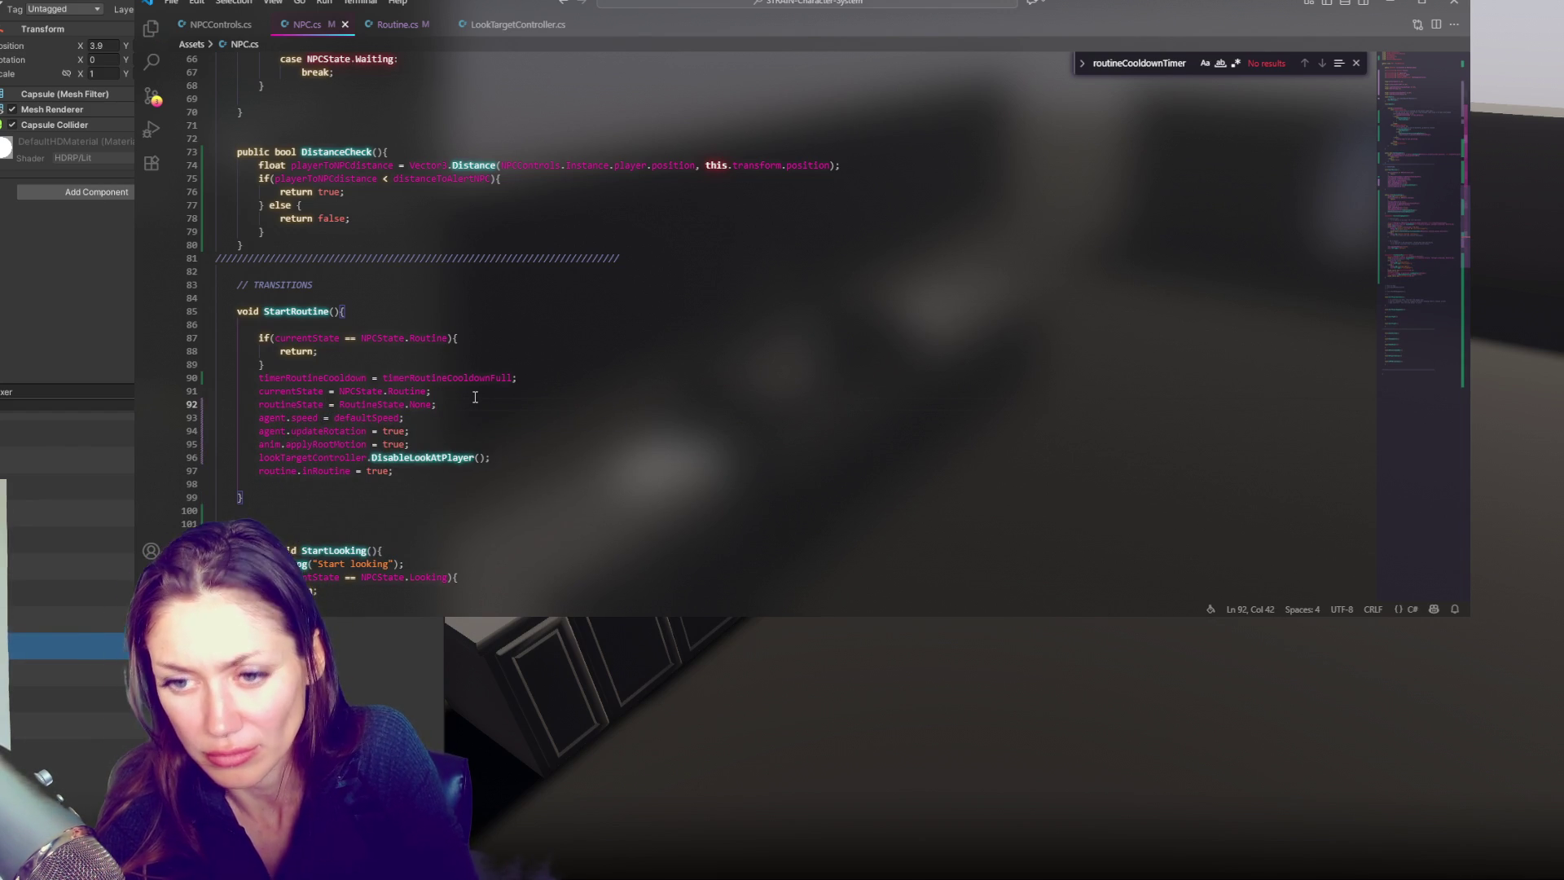
key("ctrl+s")
left_click(71, 355)
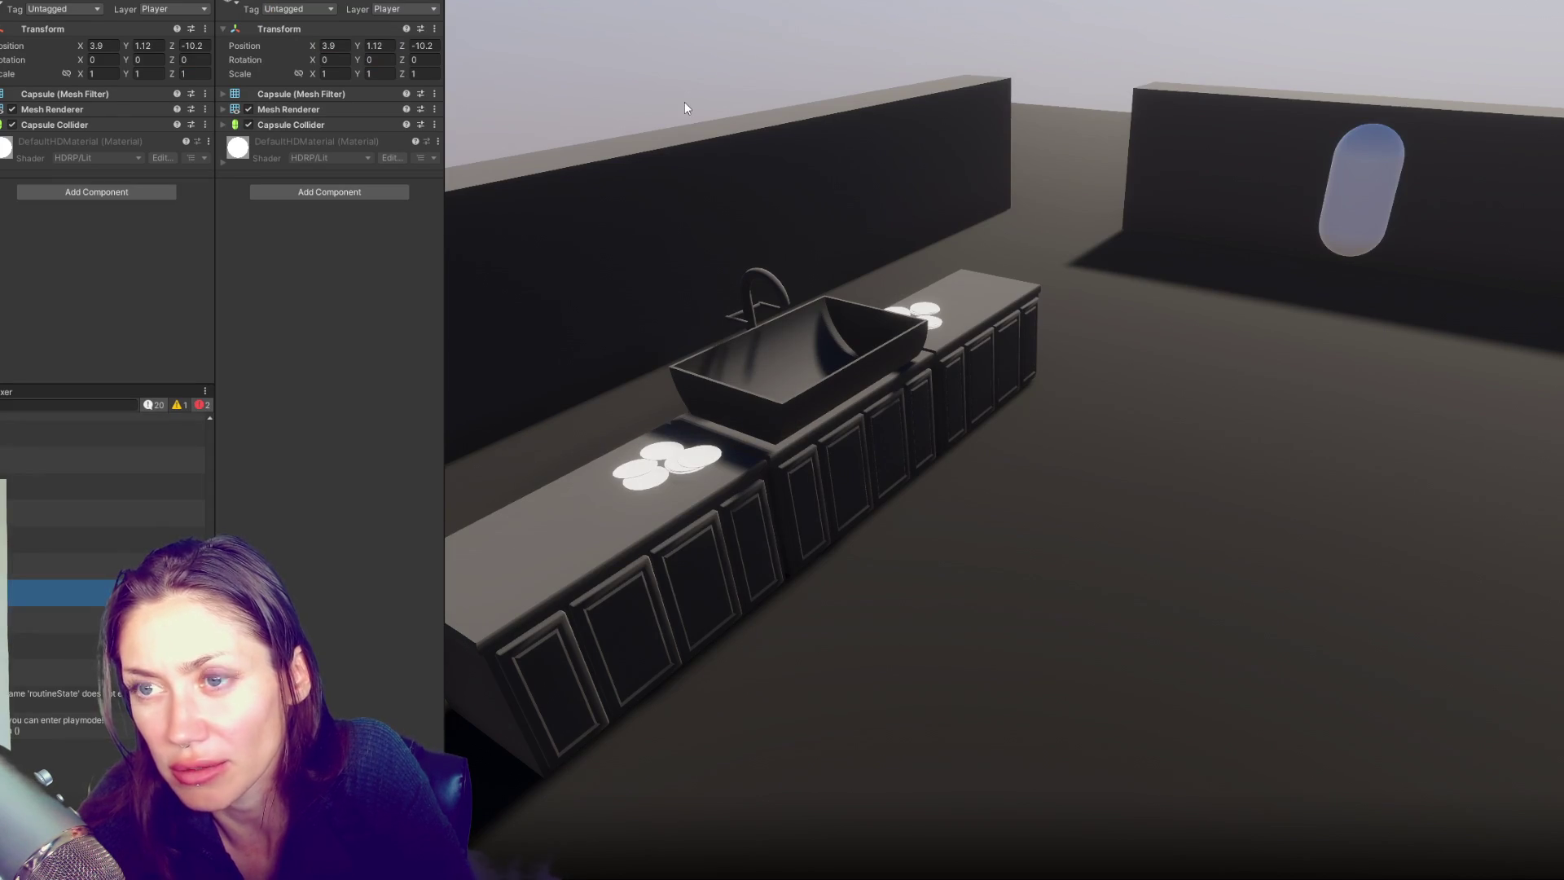
Open the routineState compile error from the Console and edit the offending line
left_click(62, 701)
double_click(62, 700)
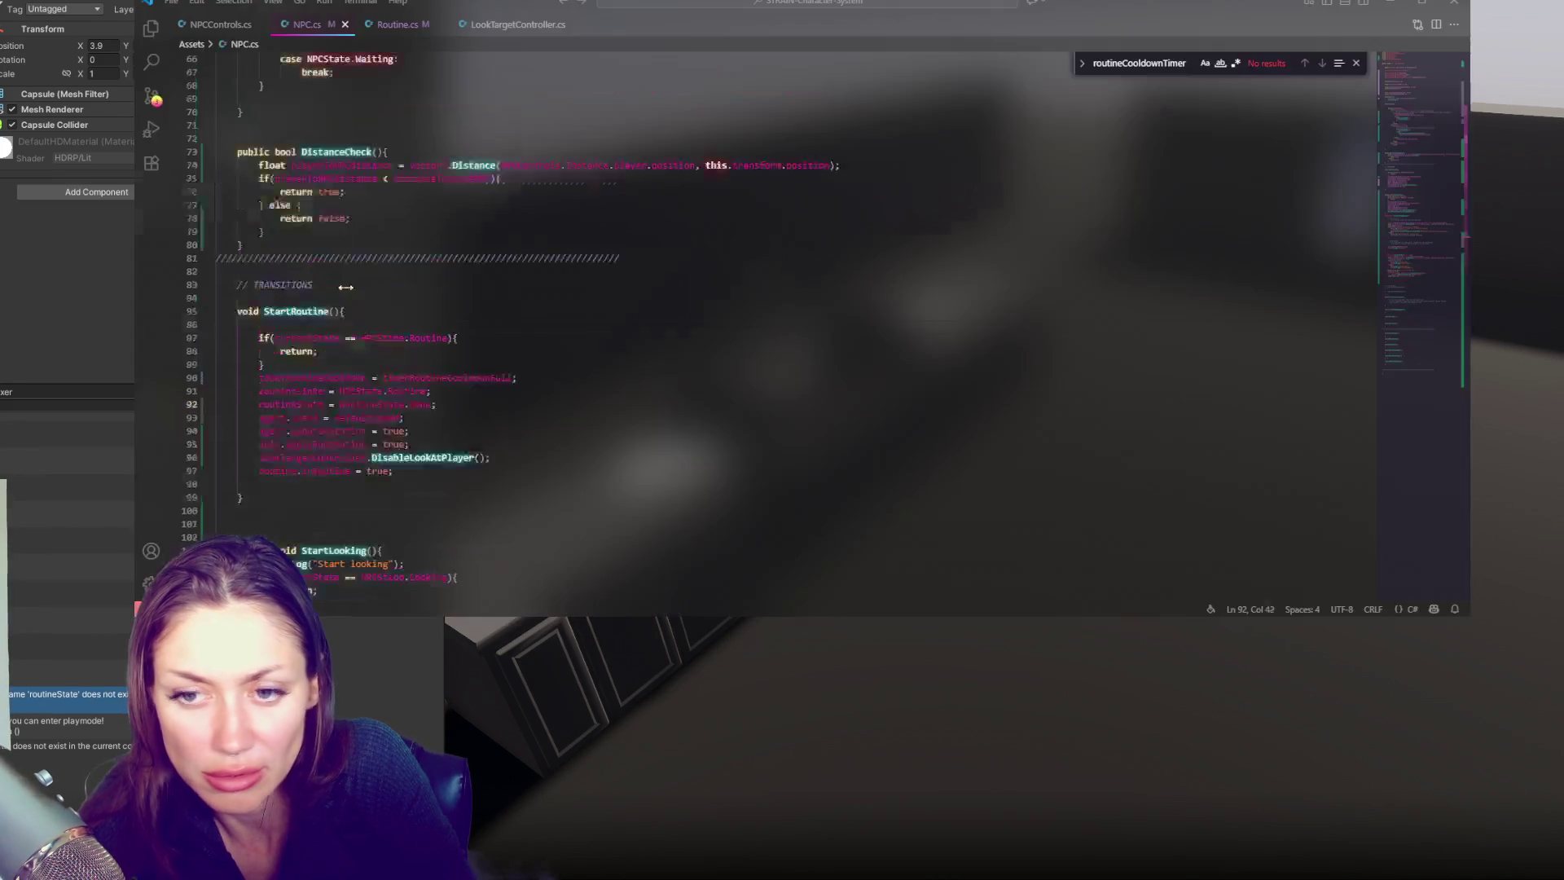
type("rout")
key("ctrl+s")
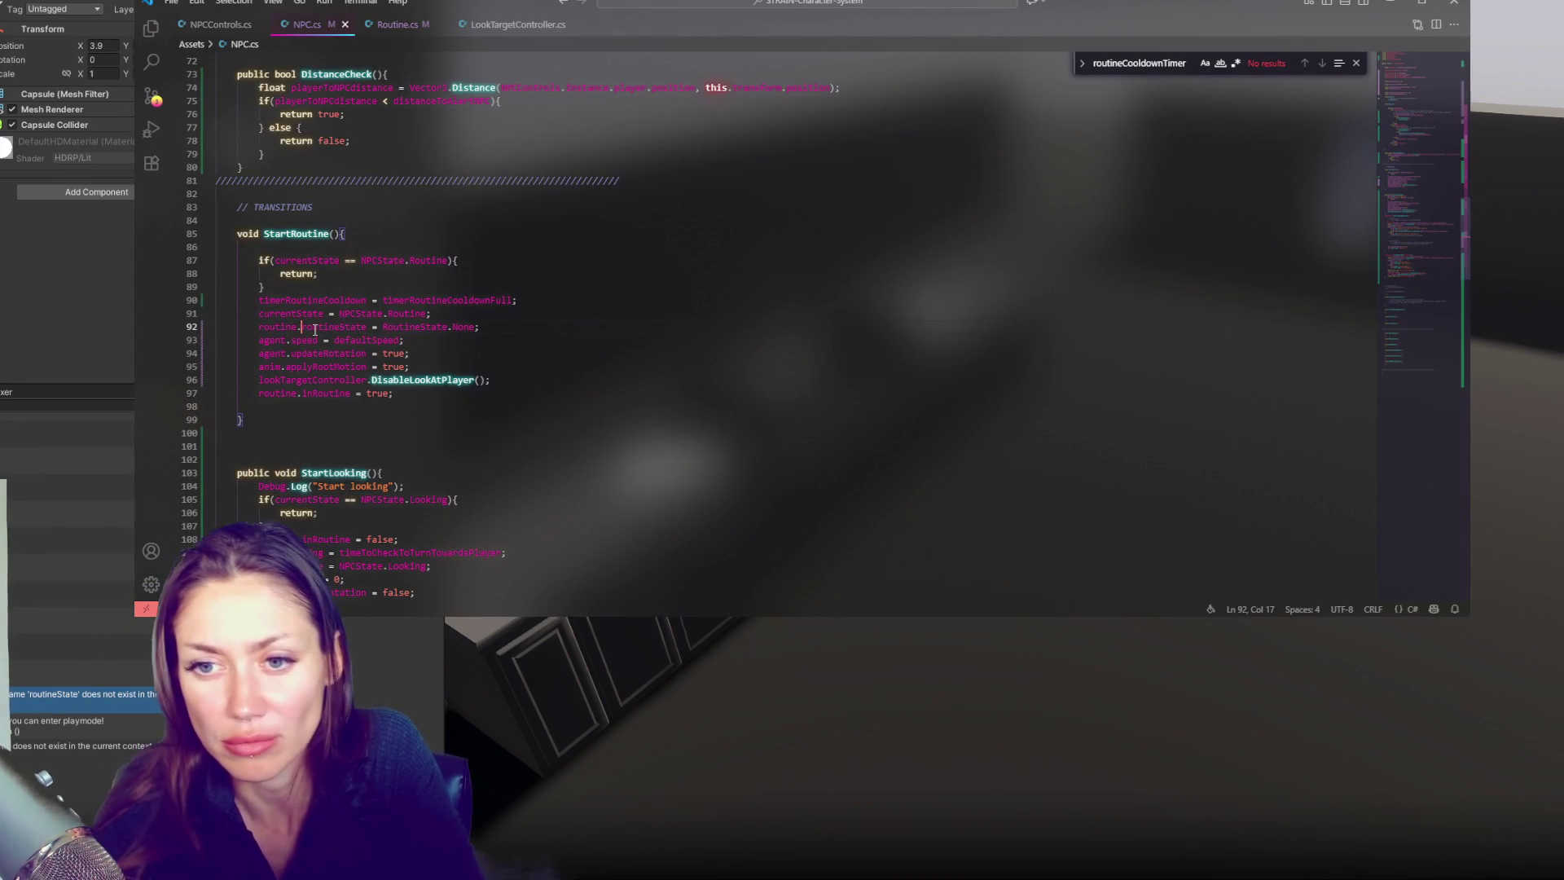
left_click(36, 366)
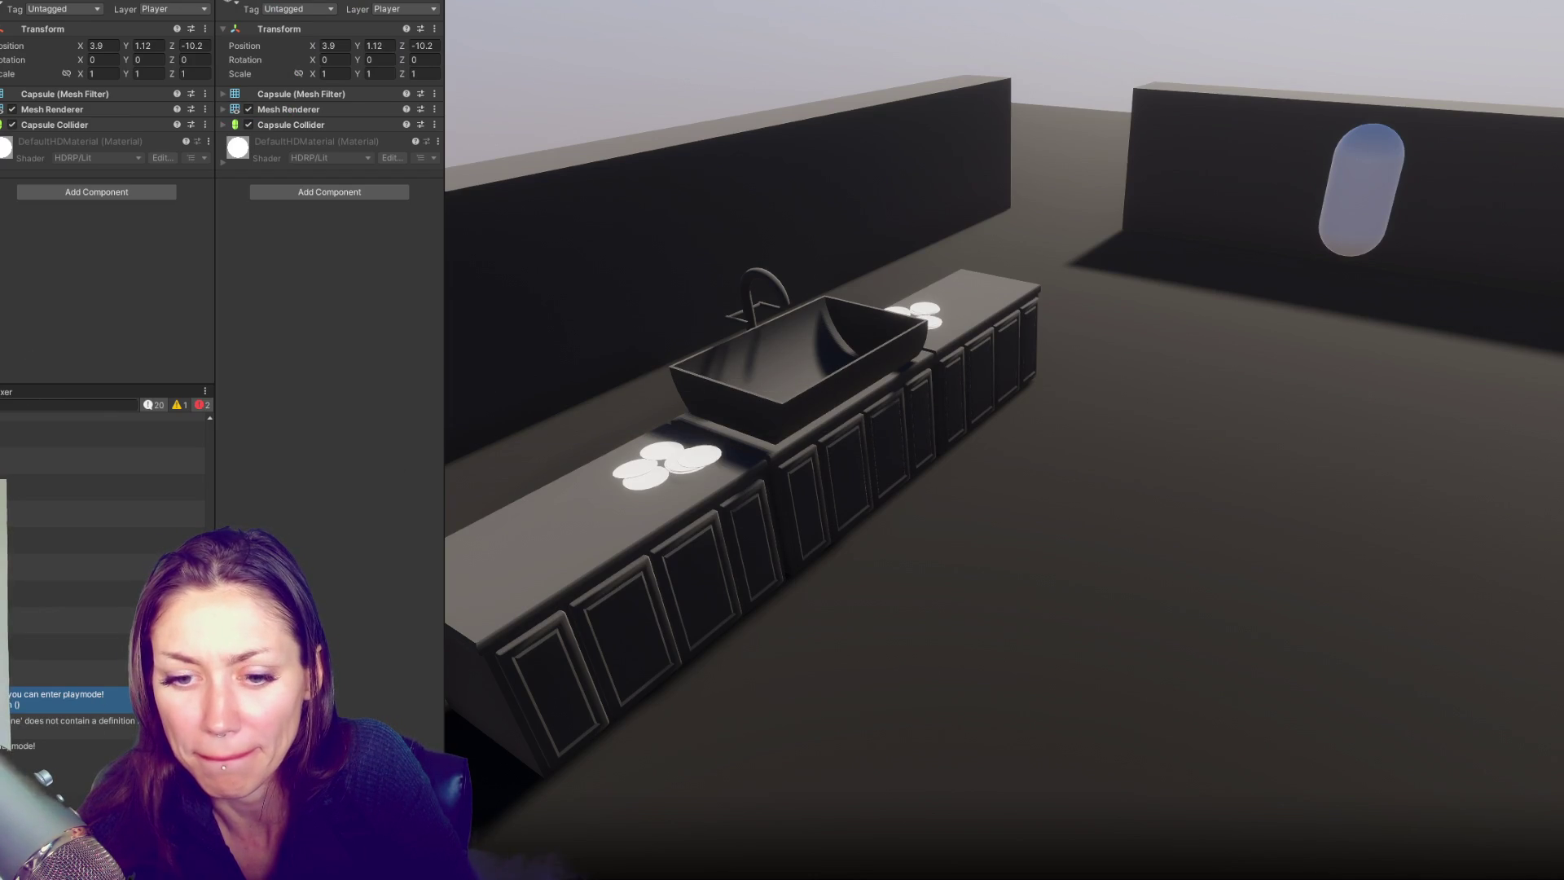
key("alt+Tab")
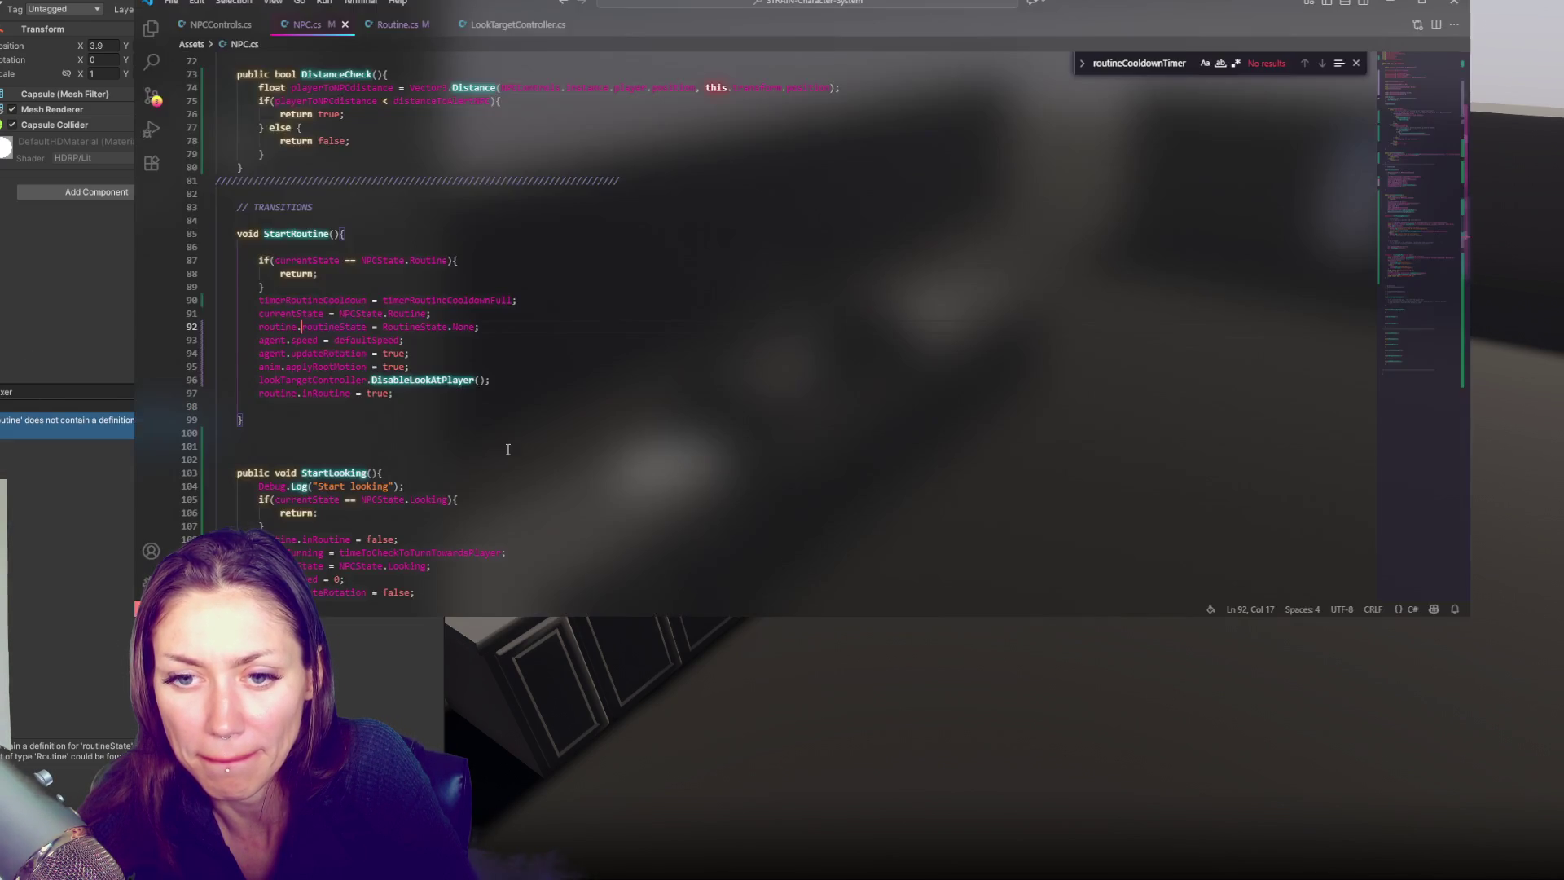
Replace routine.routineState with routine.currentRoutine on line 92, checking field names in Routine.cs
double_click(367, 340)
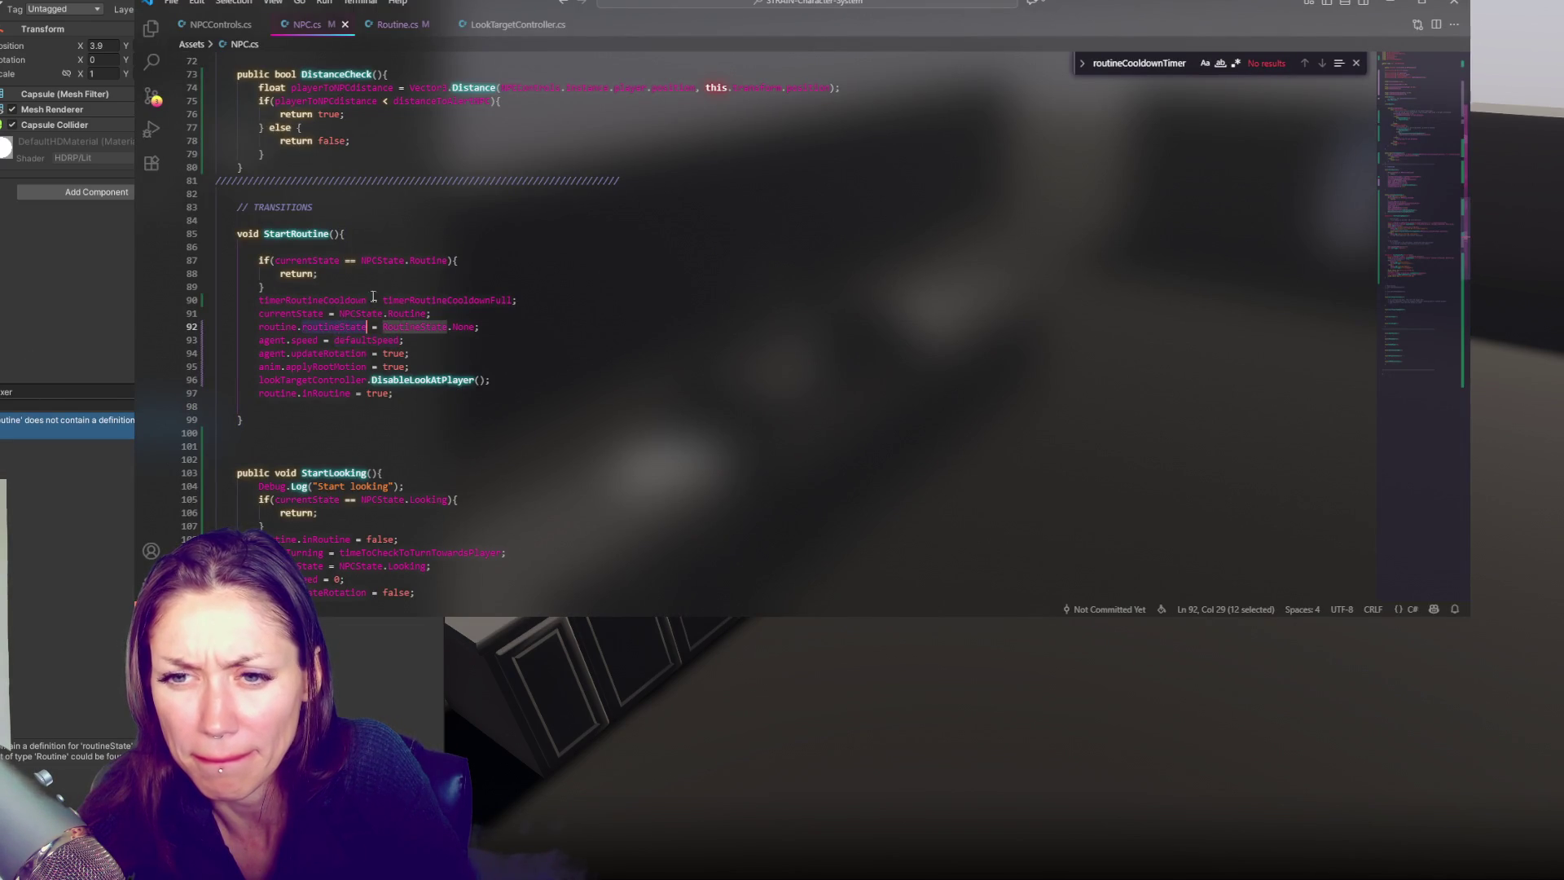
left_click(398, 26)
scroll(397, 361, "down", 13)
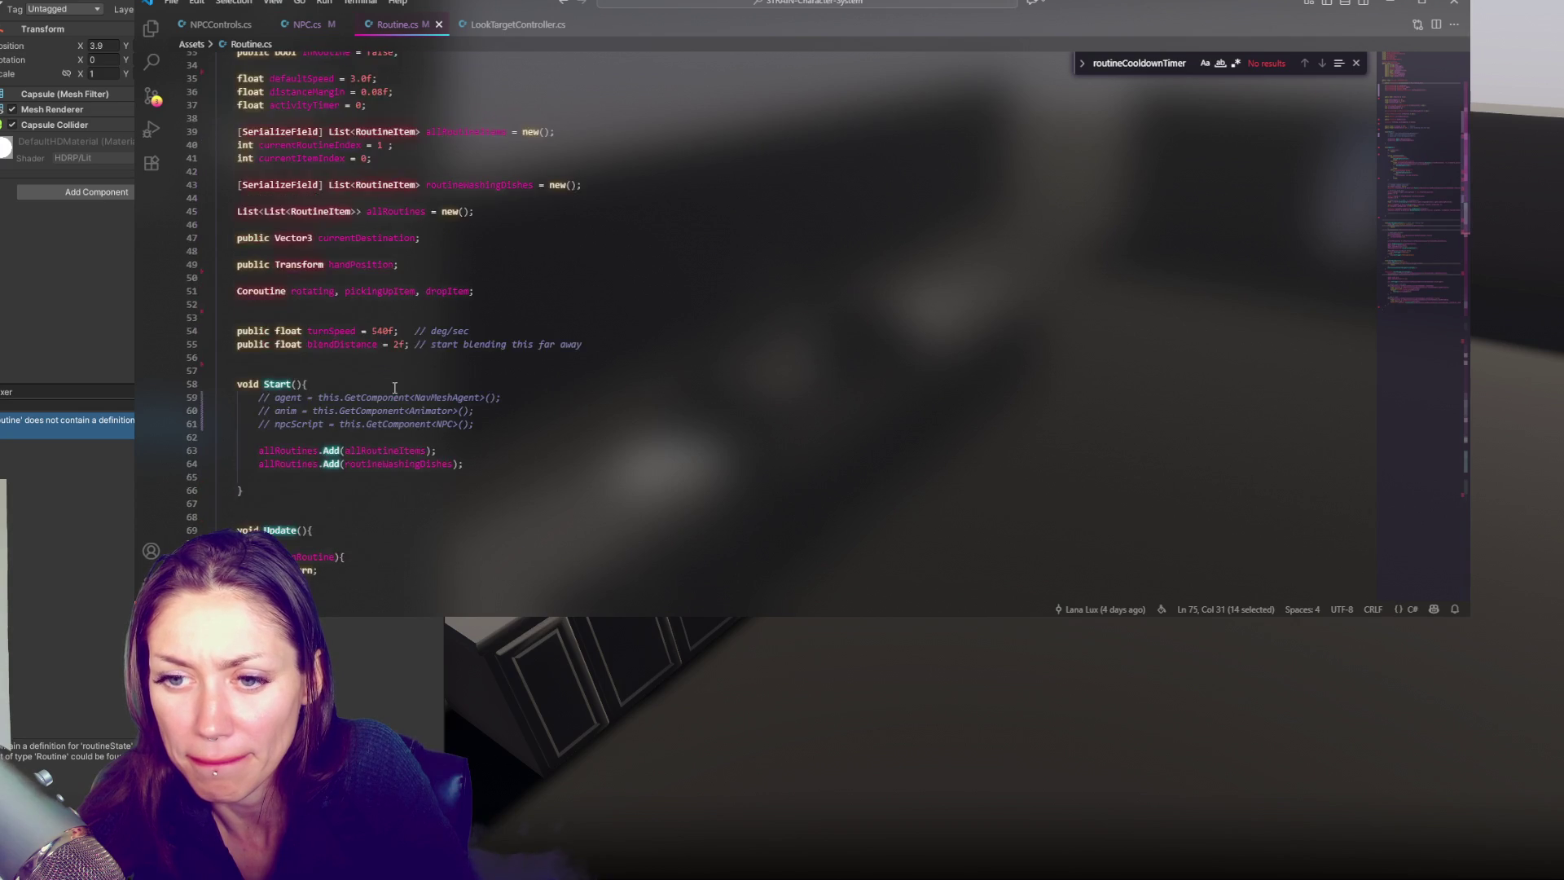
left_click(307, 24)
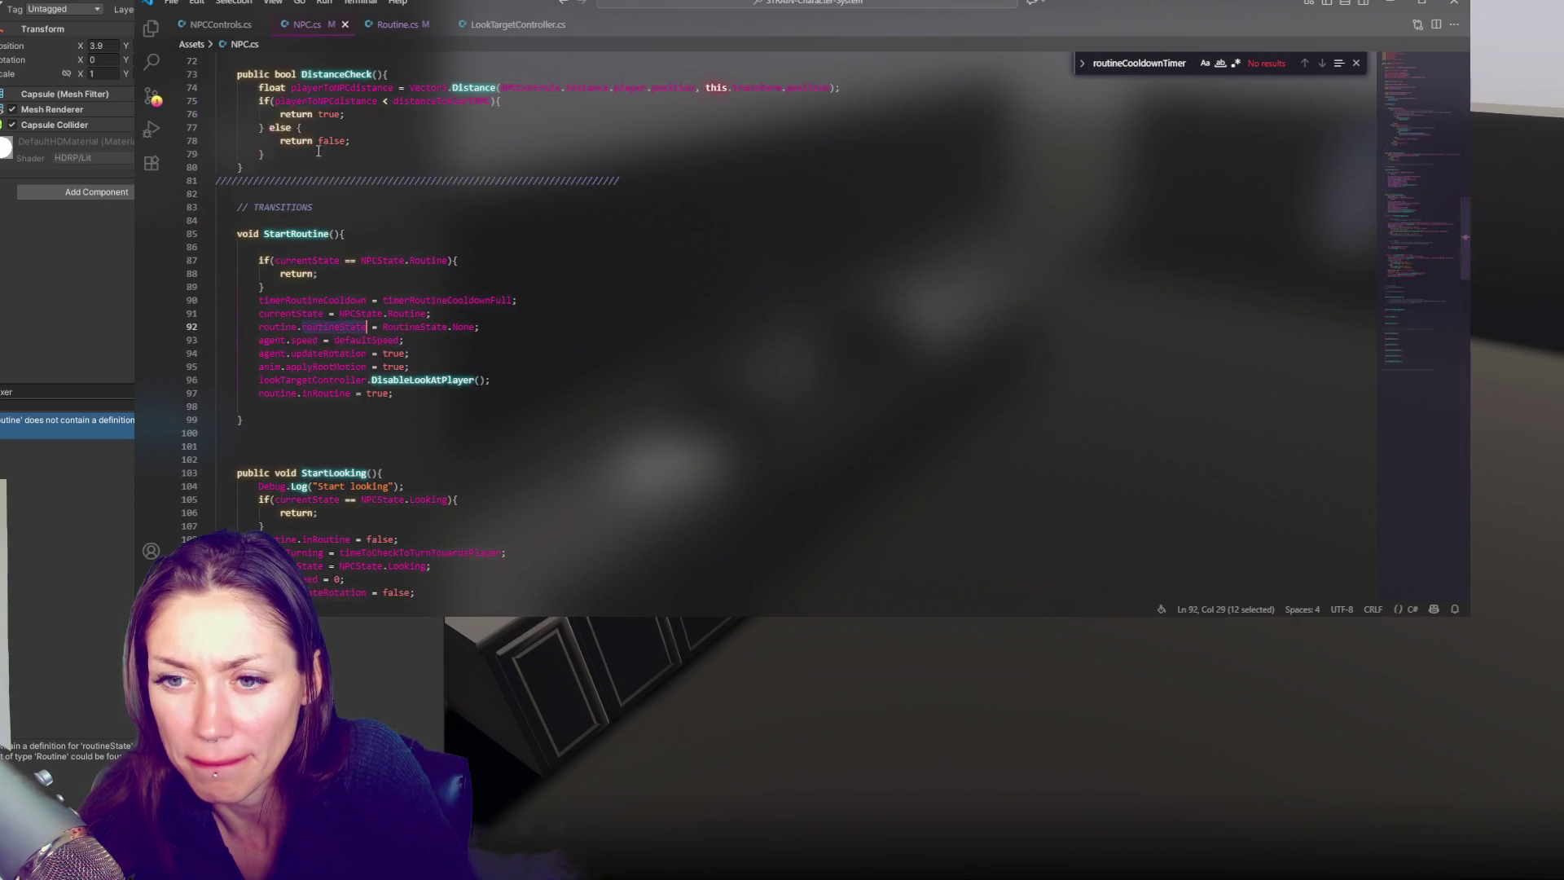
double_click(330, 327)
type("currentRoutine")
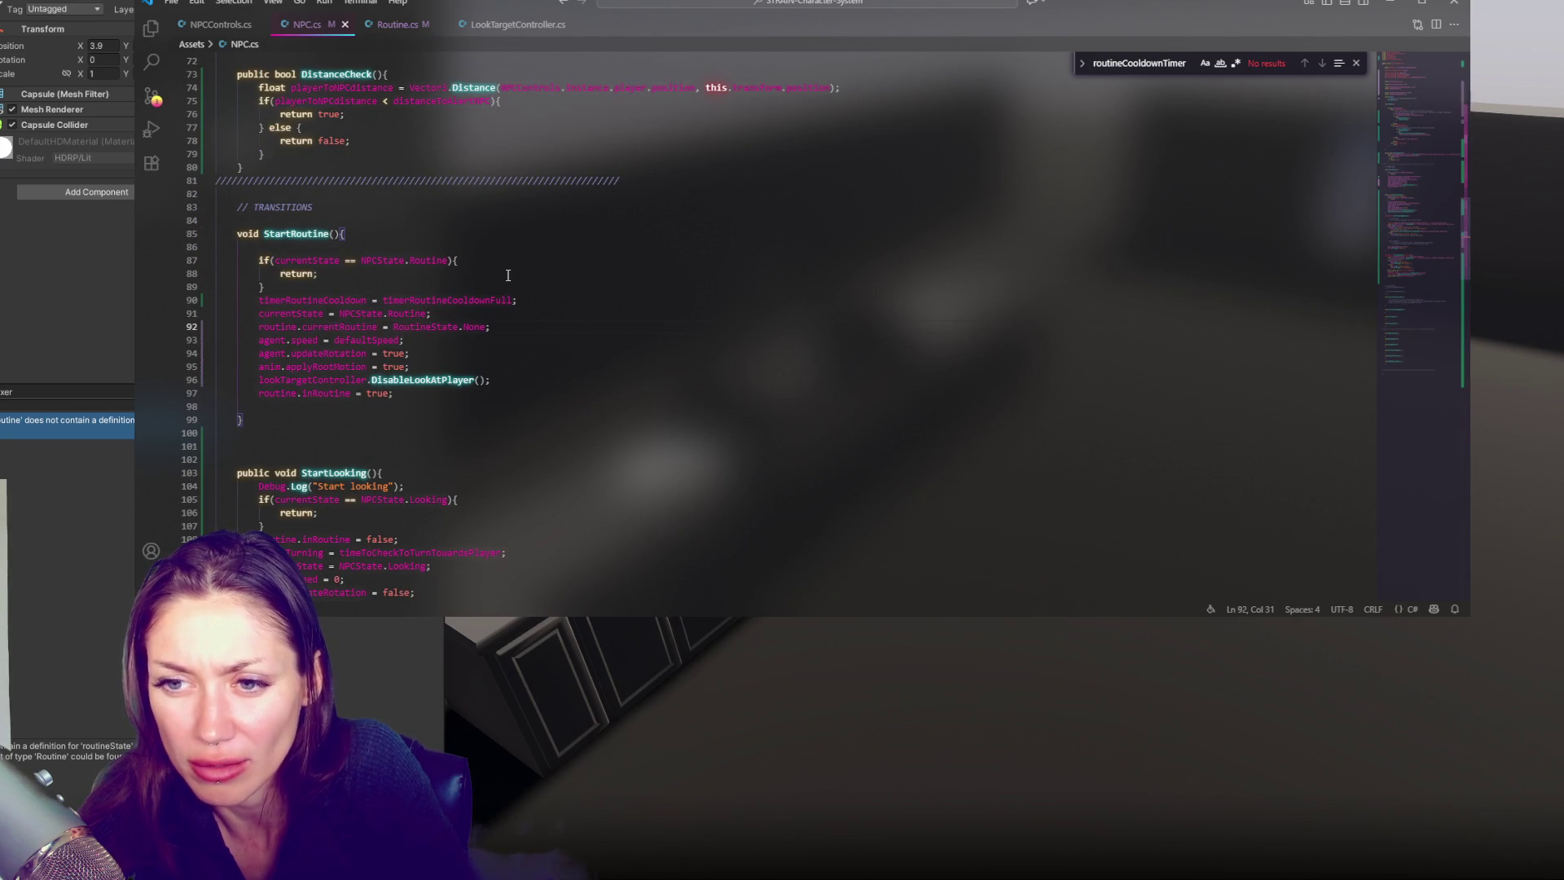
key("alt+Tab")
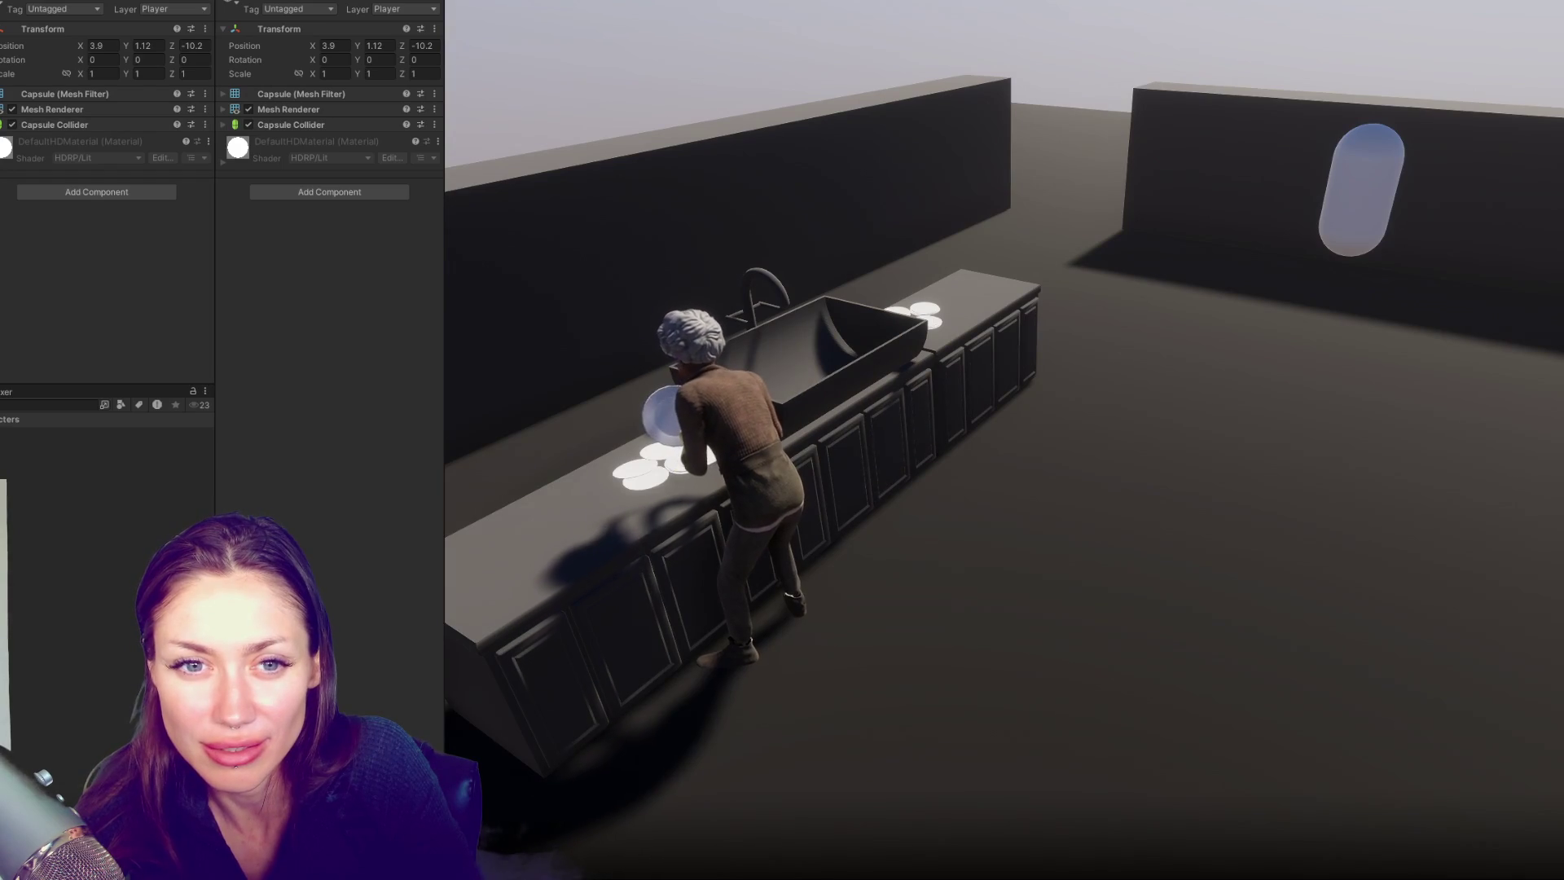
Slide the capsule's Position Z up to the NPC, watch her react, then stop Play mode
mouse_move(404, 46)
left_mouse_down()
mouse_move(628, 41)
mouse_move(320, 130)
left_mouse_up()
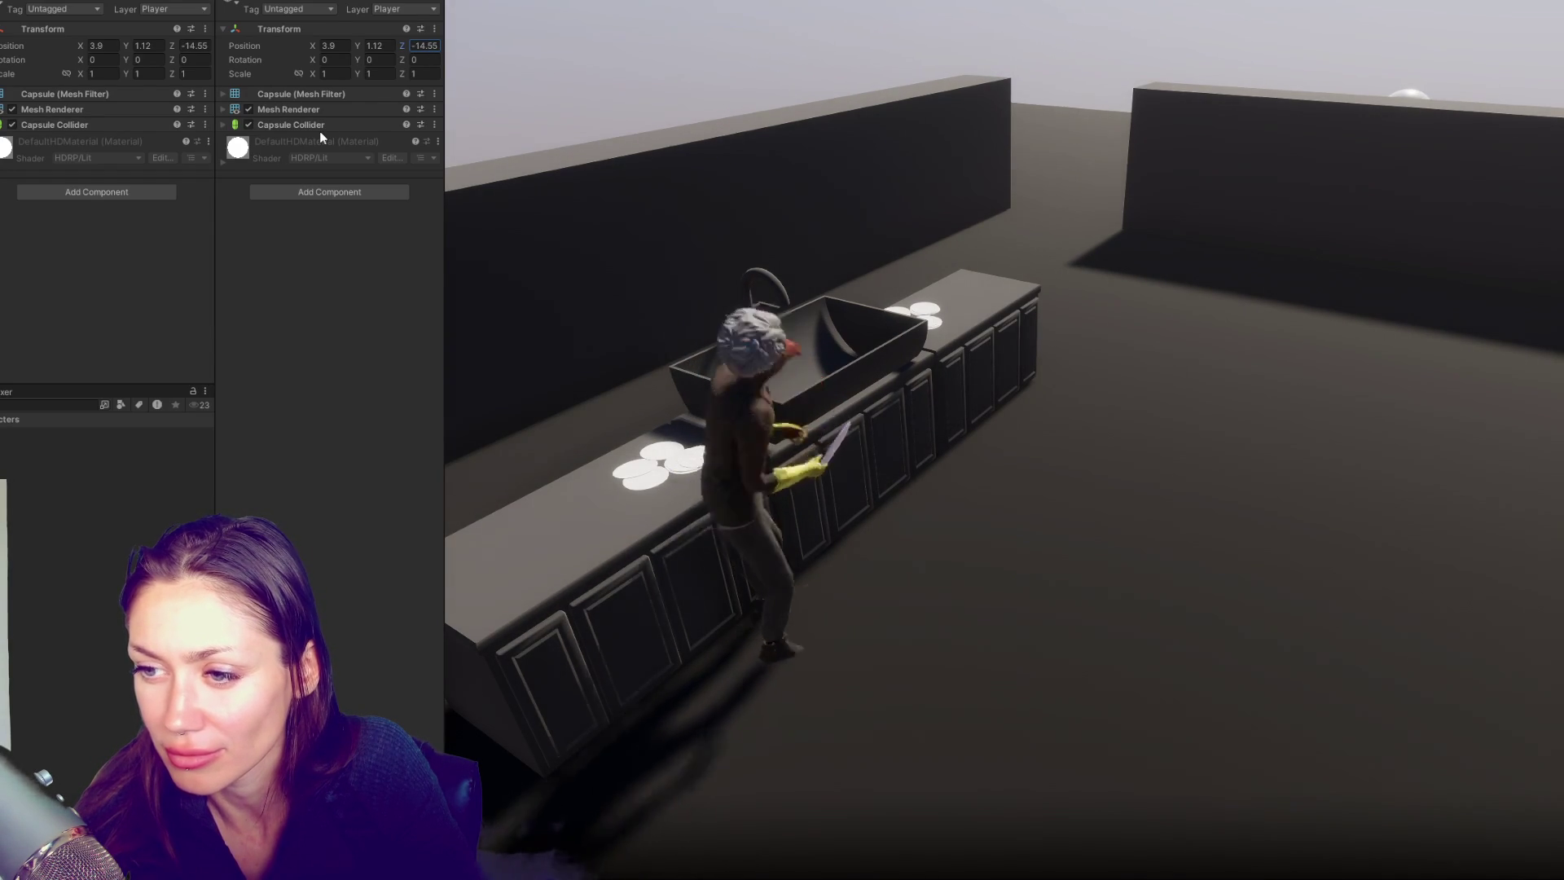
left_click_drag(319, 130, 618, 101)
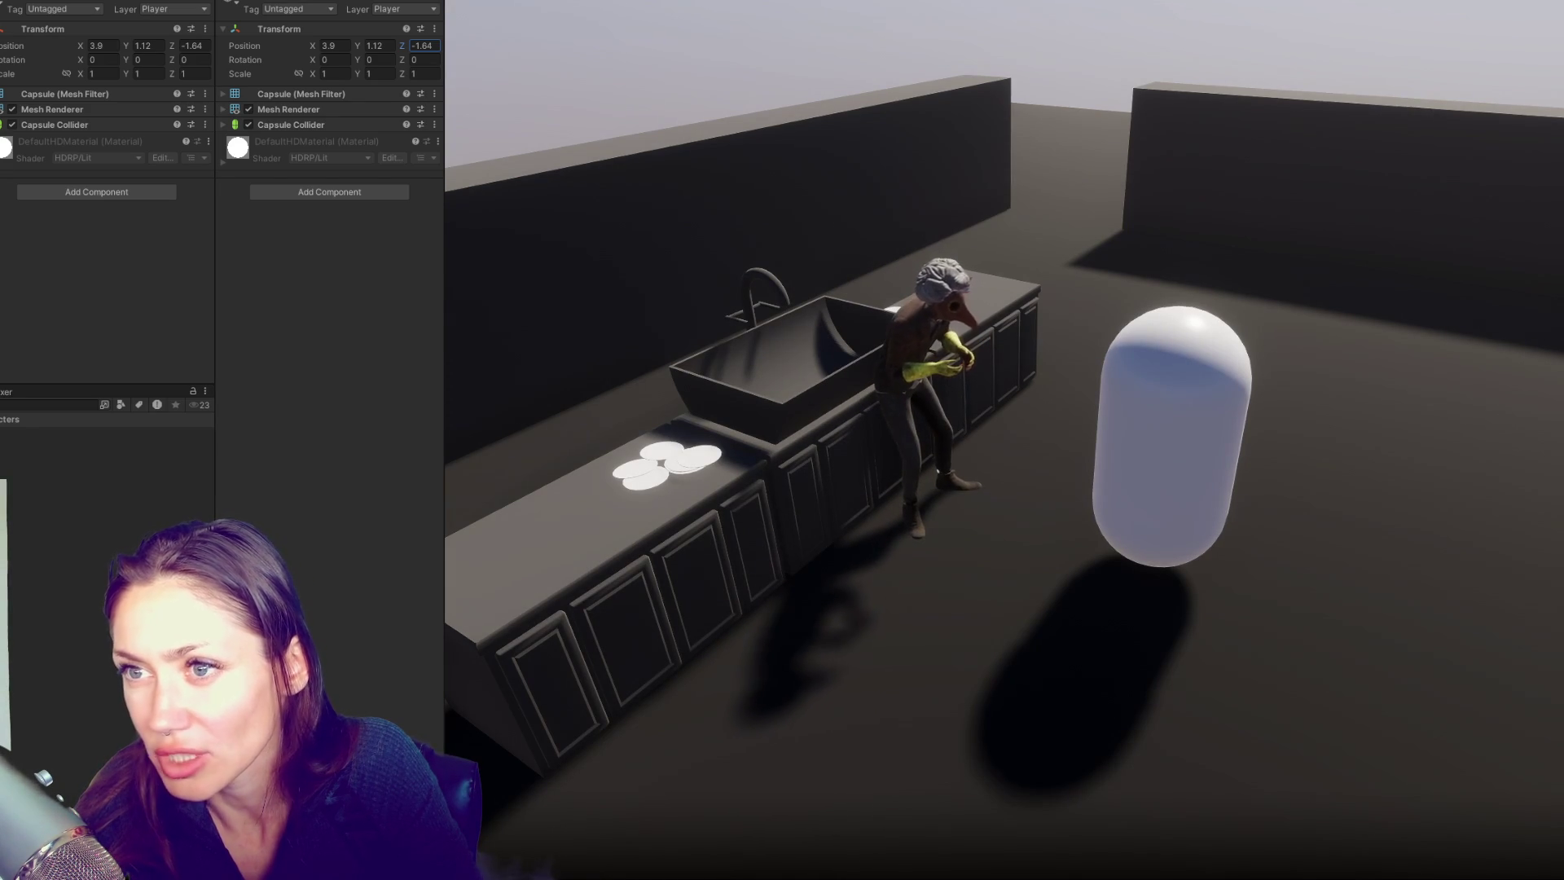
key("ctrl+p")
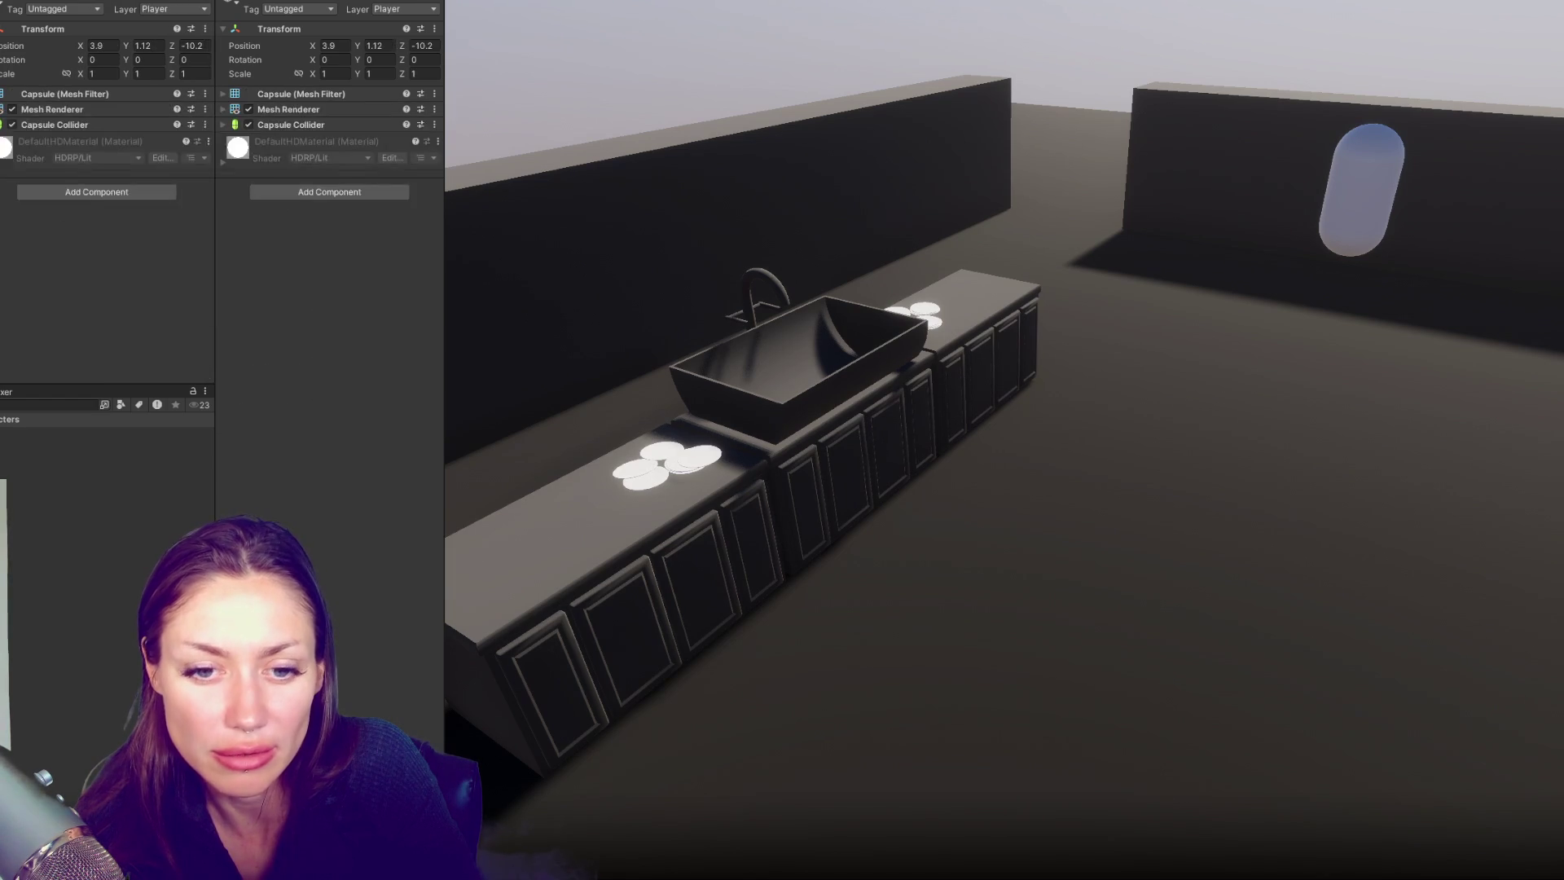
Set timerRoutineCooldownFull at the top of NPC.cs to 4.0f and save
key("alt+Tab")
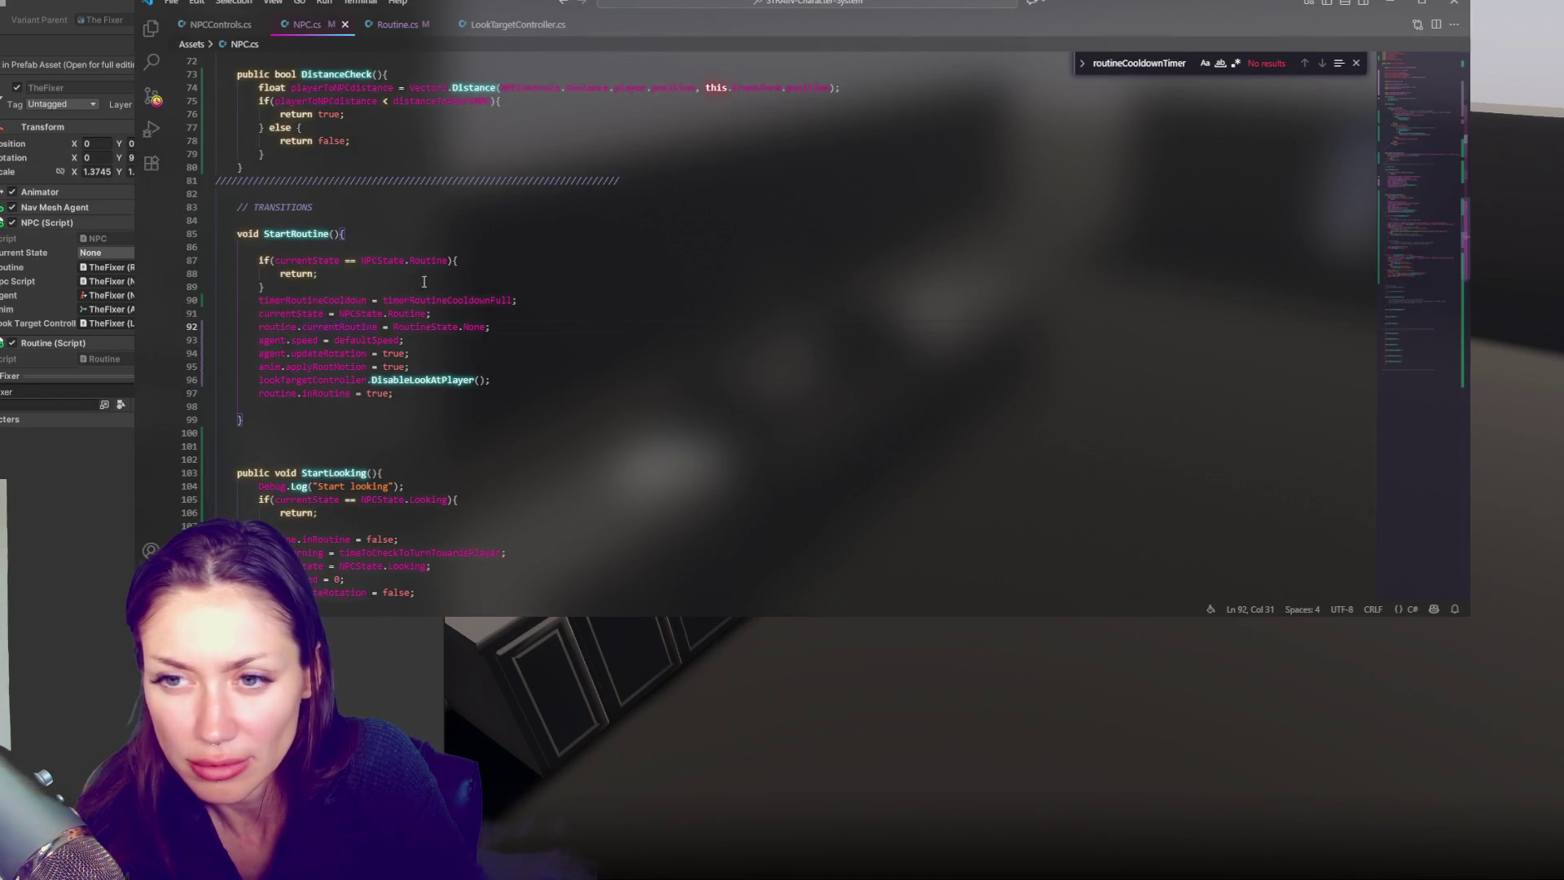
scroll(417, 196, "up", 10)
scroll(417, 196, "up", 10)
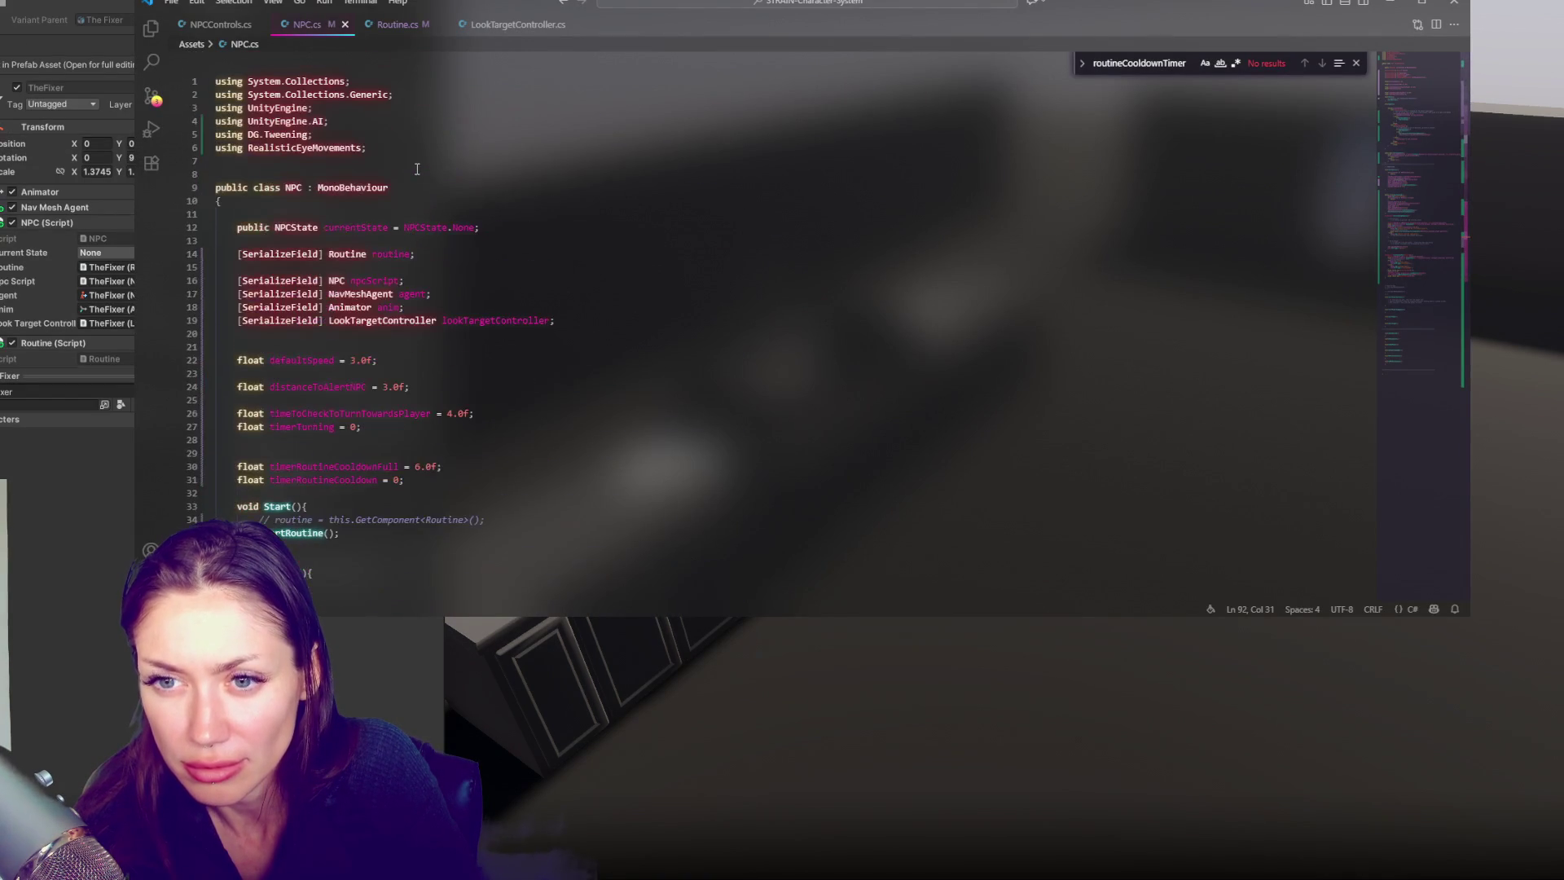
double_click(417, 467)
type("4")
key("ctrl+s")
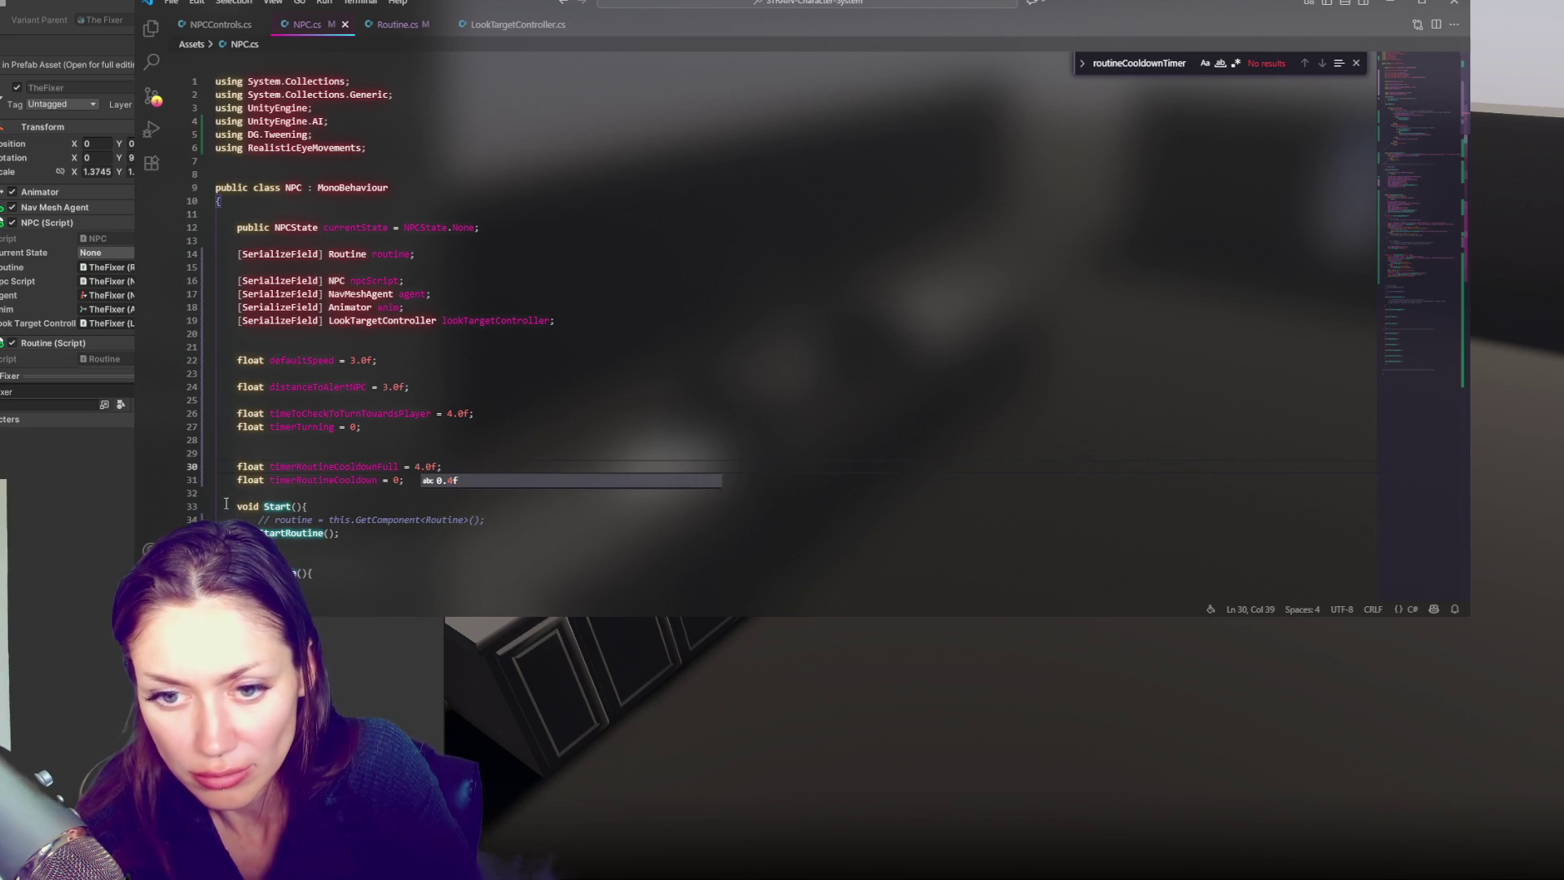
key("alt+Tab")
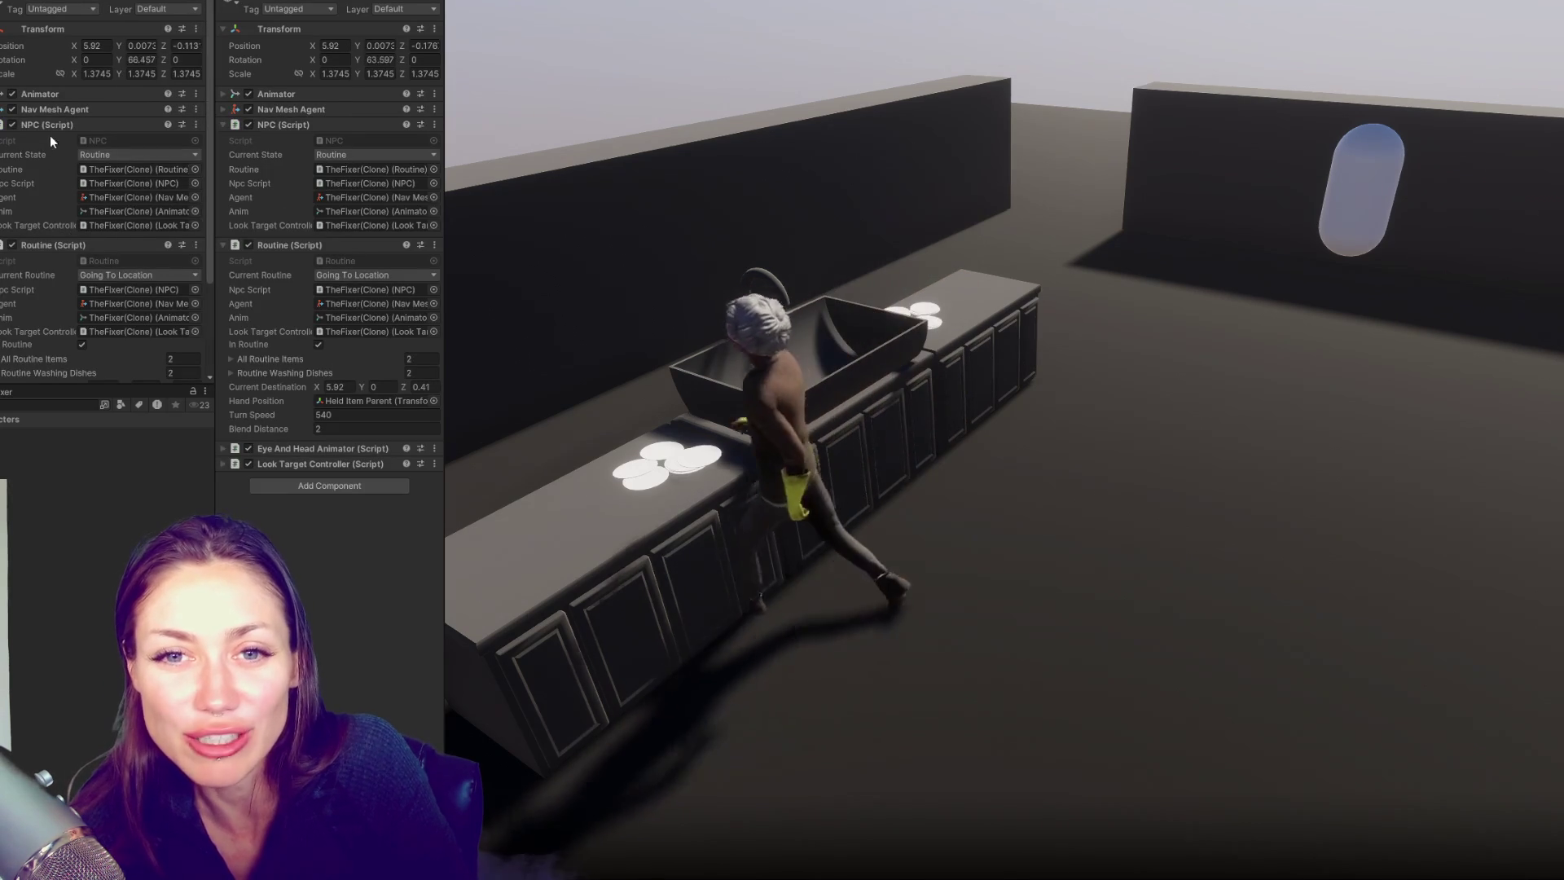
Collapse the script components, reselect the capsule, and drag its Position Z up to the counter and back
left_click(61, 124)
left_click(73, 140)
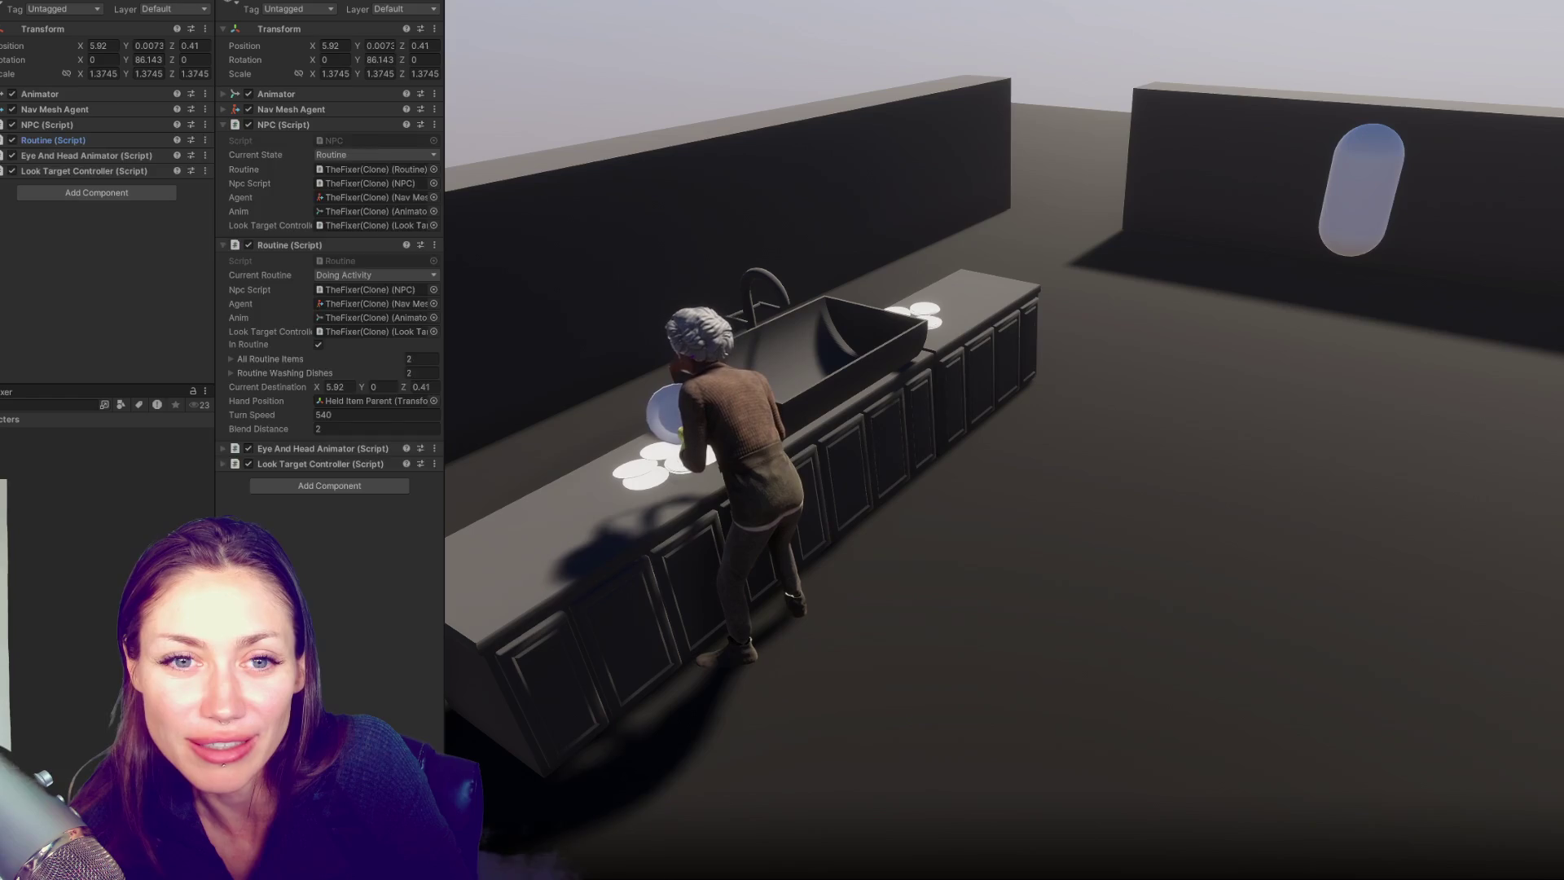
left_click(49, 457)
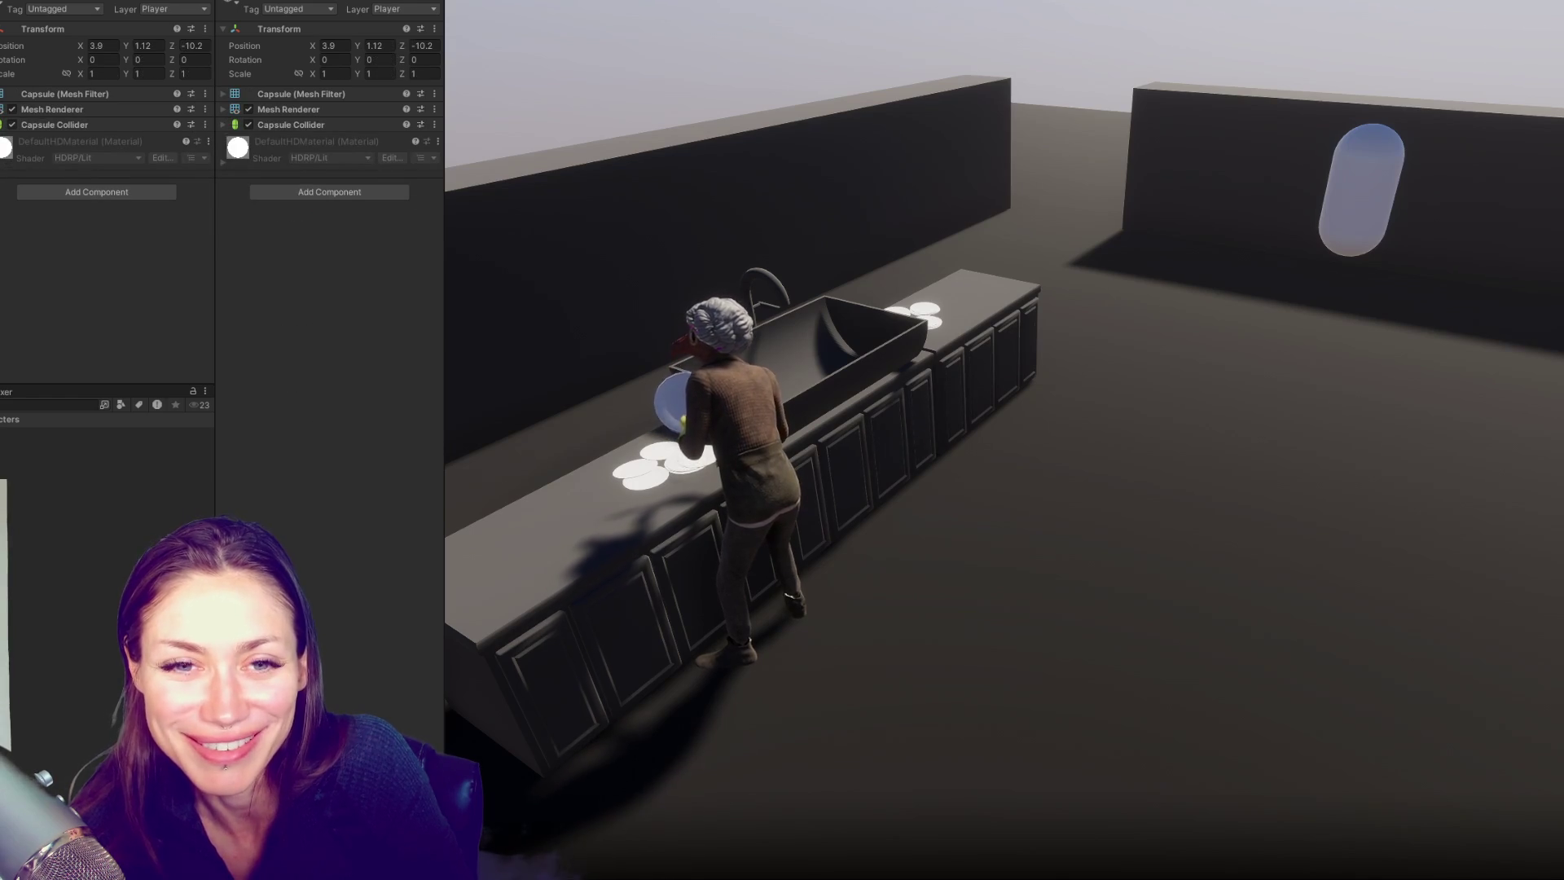
key("Down")
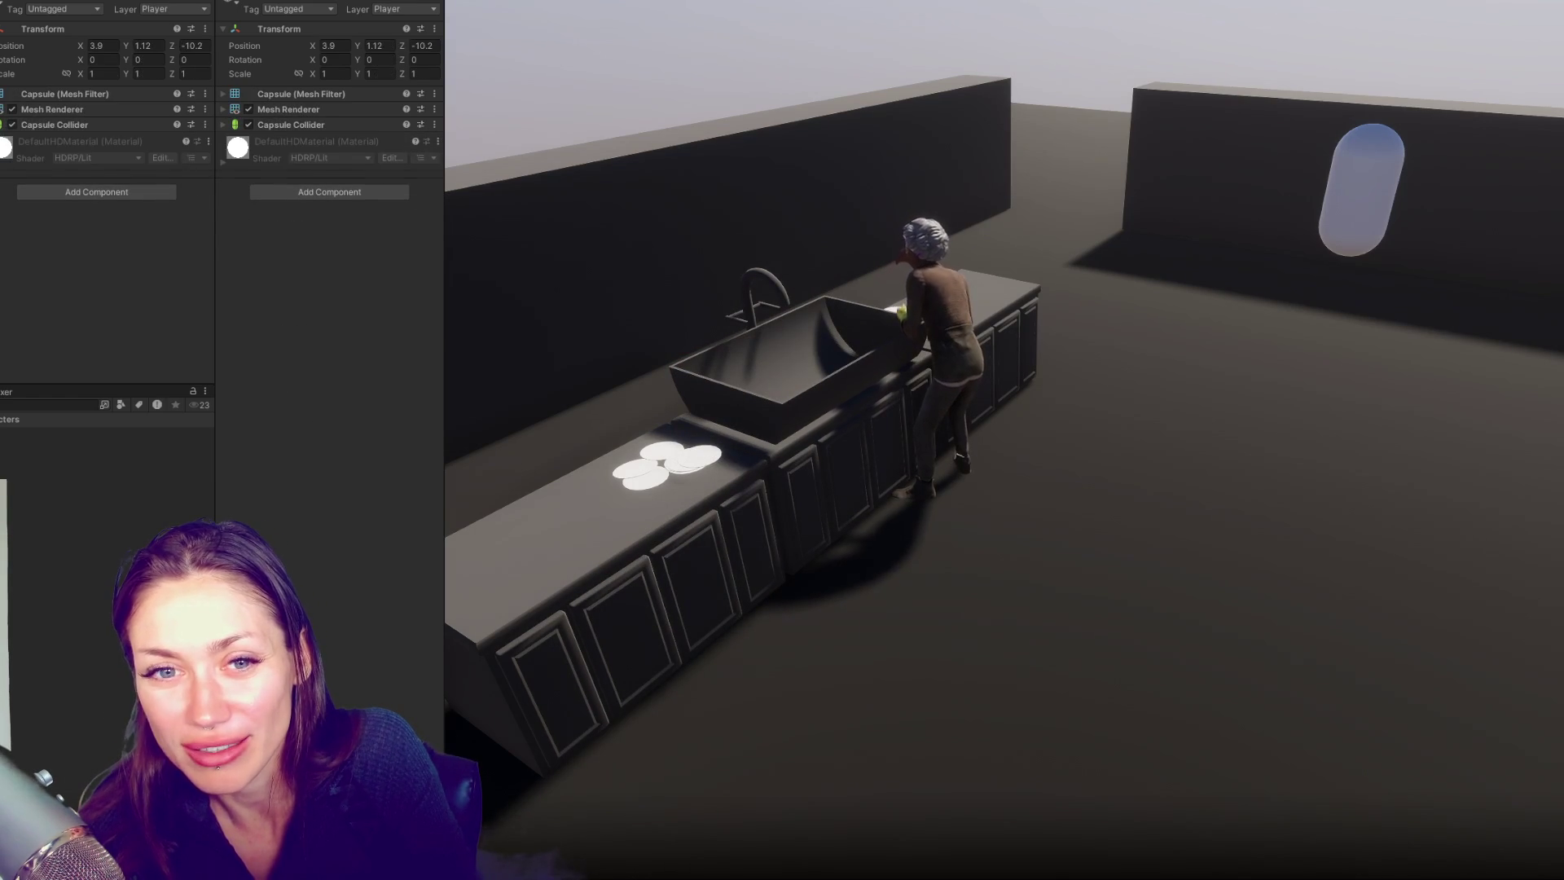
key("Up")
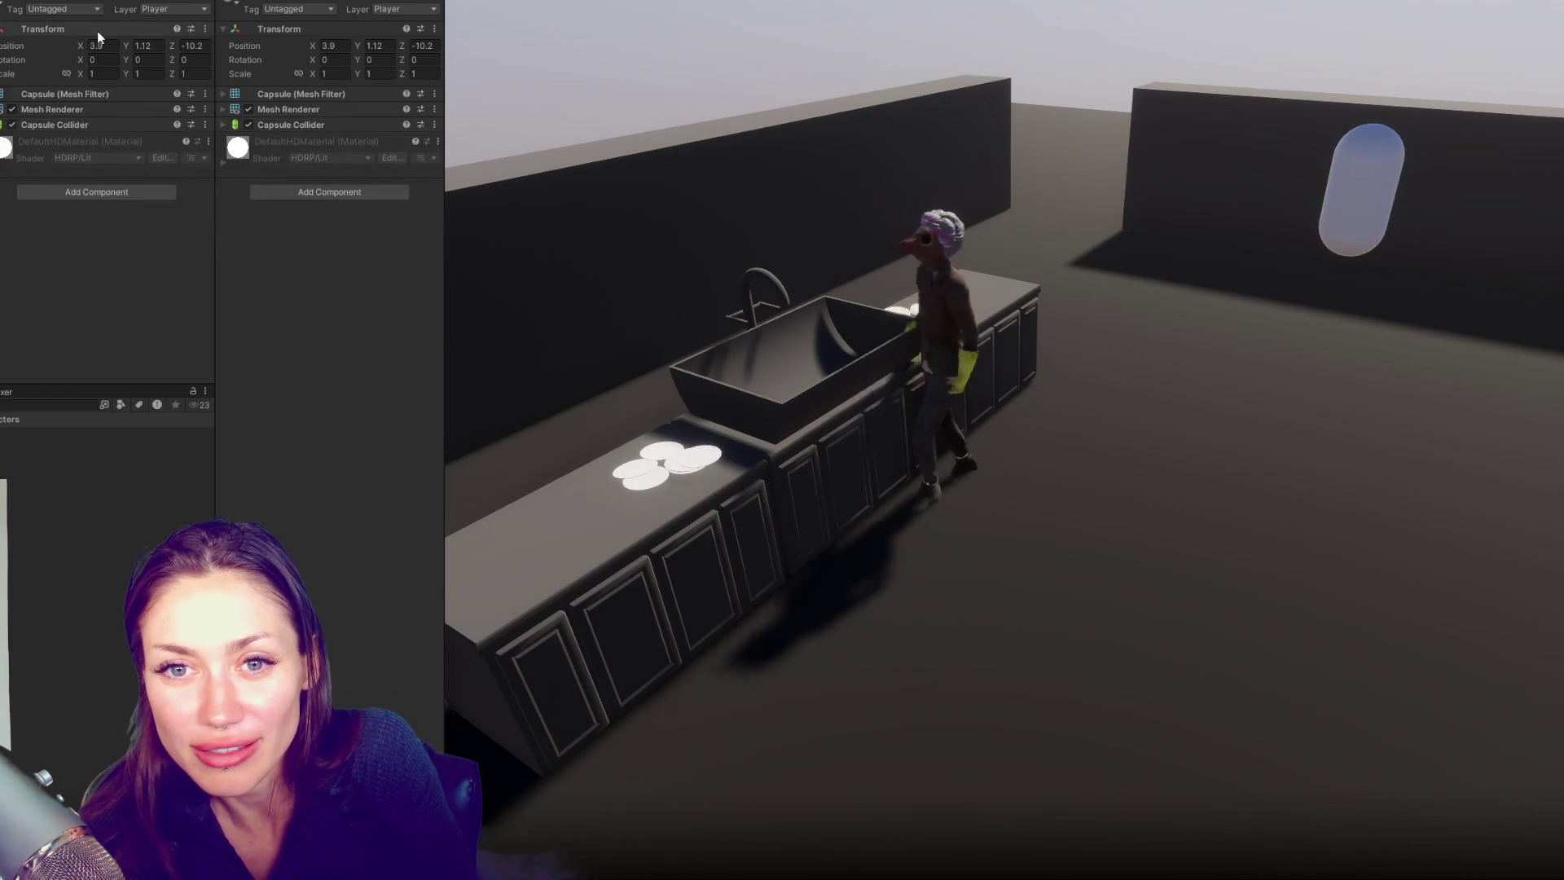
left_click_drag(406, 42, 635, 33)
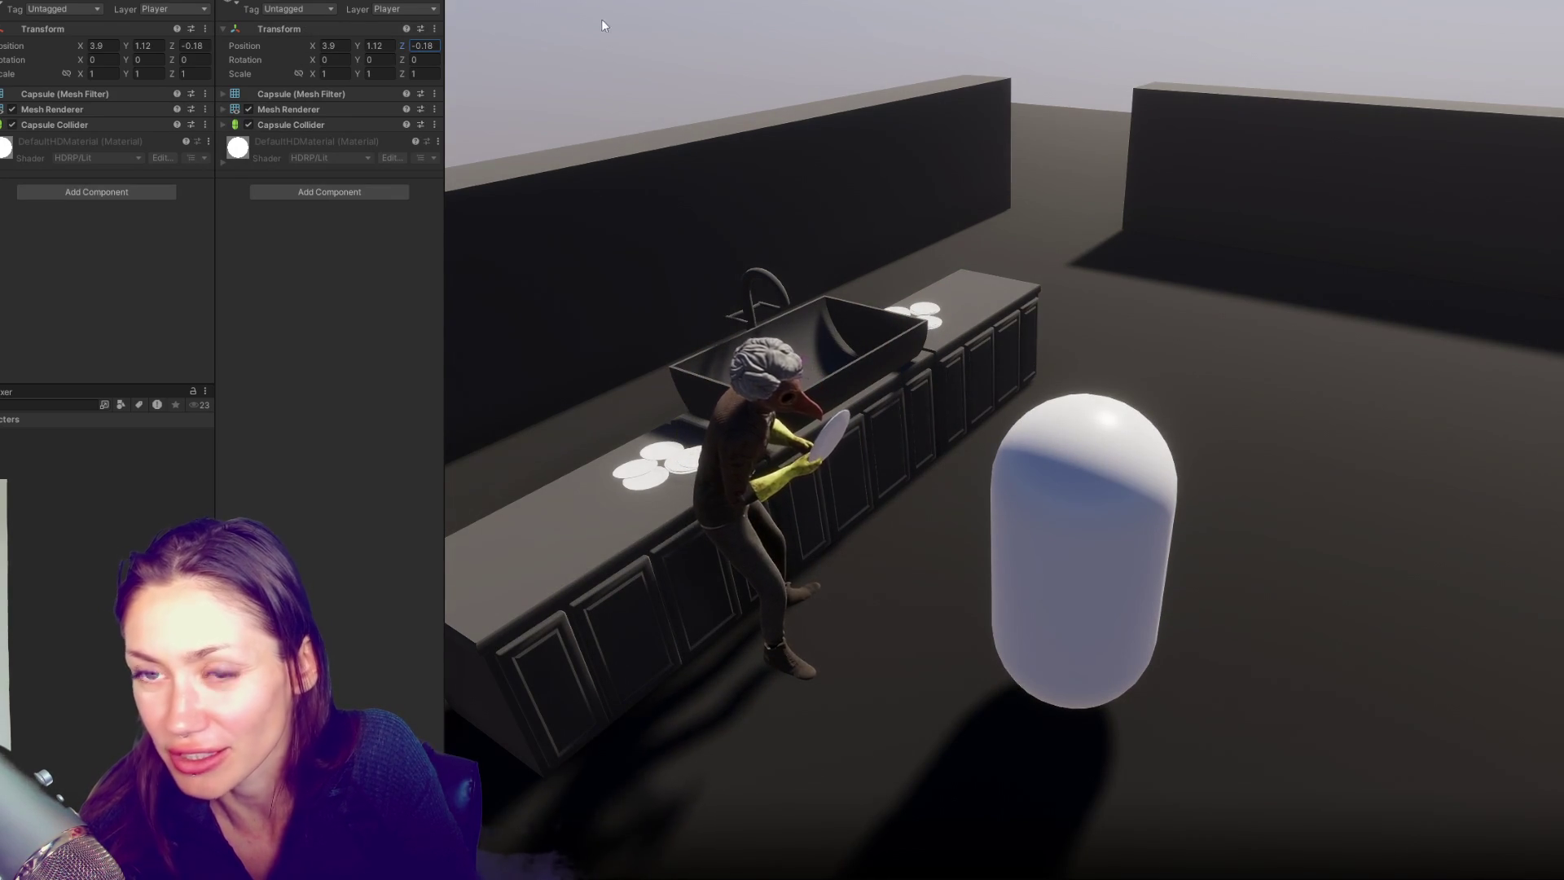
left_click_drag(404, 45, 613, 32)
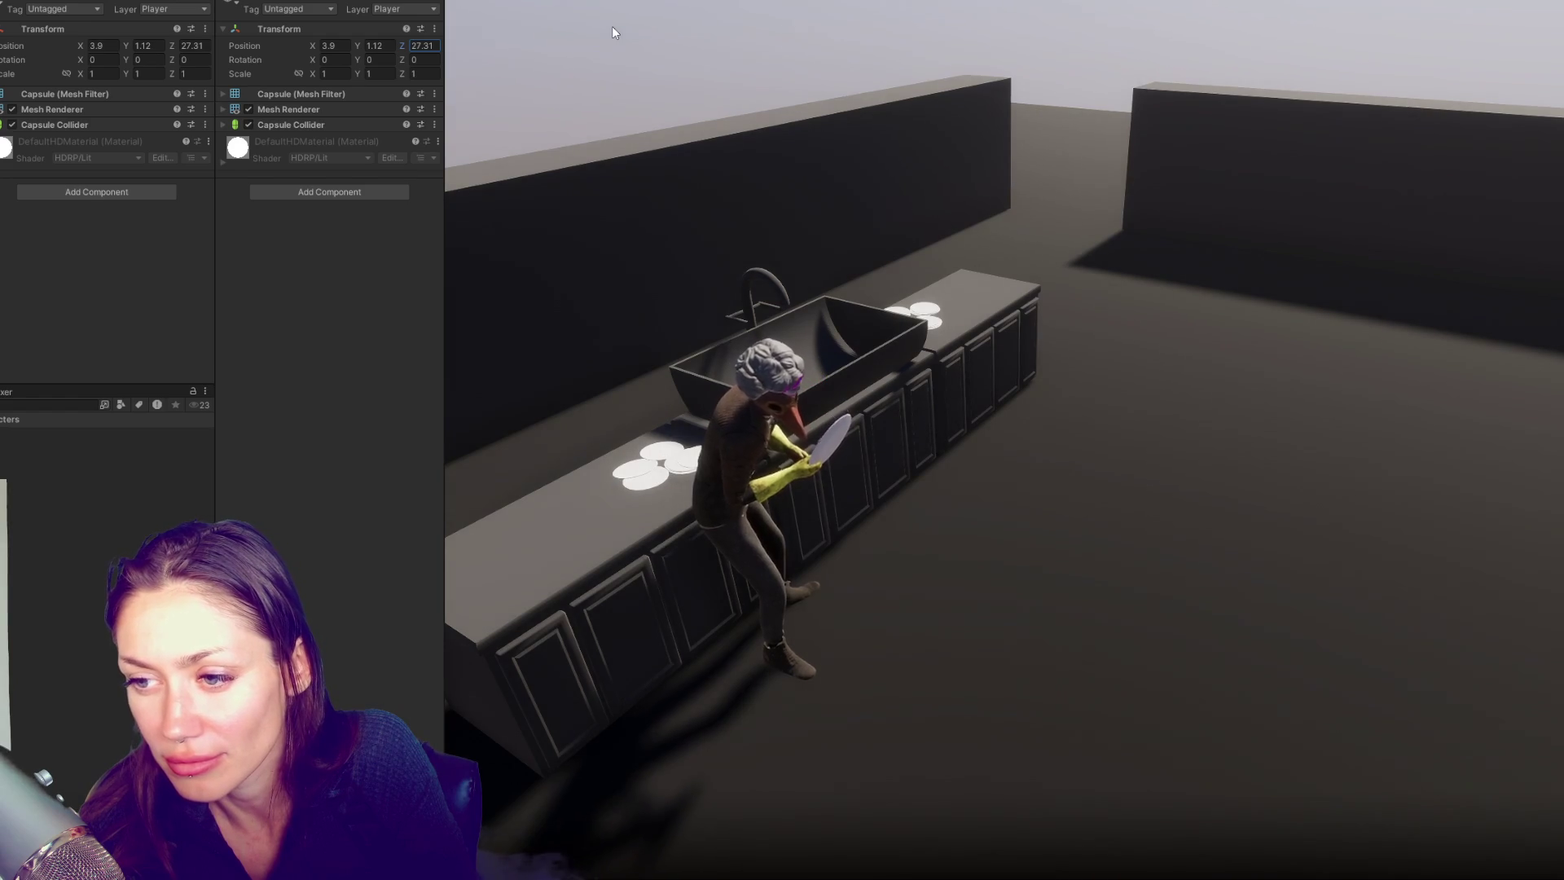
mouse_move(613, 27)
left_mouse_down()
mouse_move(378, 44)
mouse_move(401, 36)
left_mouse_up()
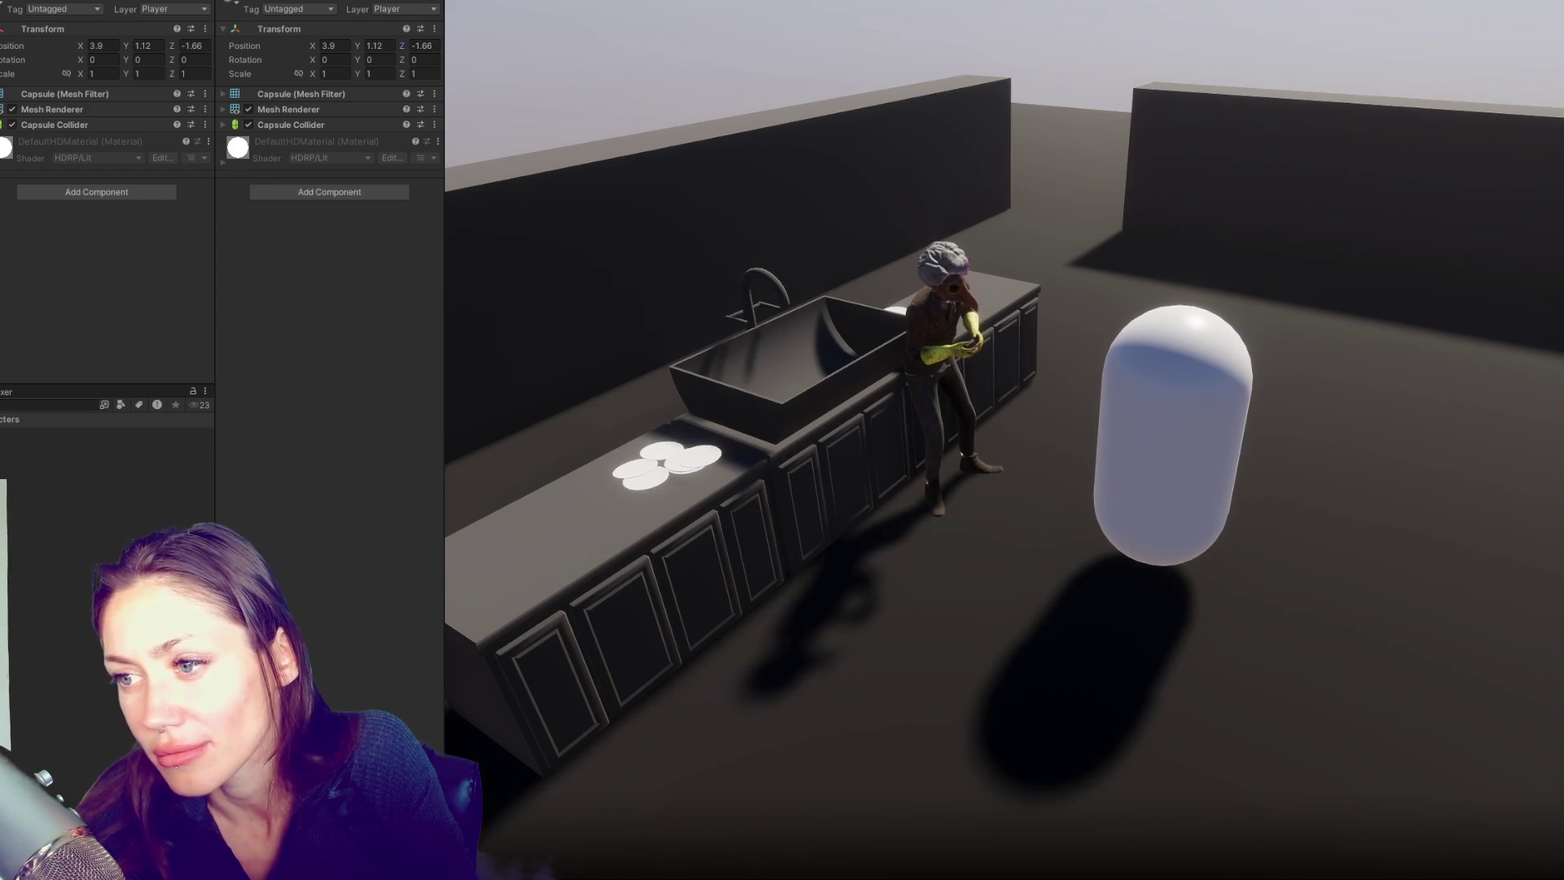
Change timerRoutineCooldownFull on line 30 of NPC.cs from 4.0f to 3.0f and save
key("alt+Tab")
double_click(418, 466)
type("2")
key("ctrl+s")
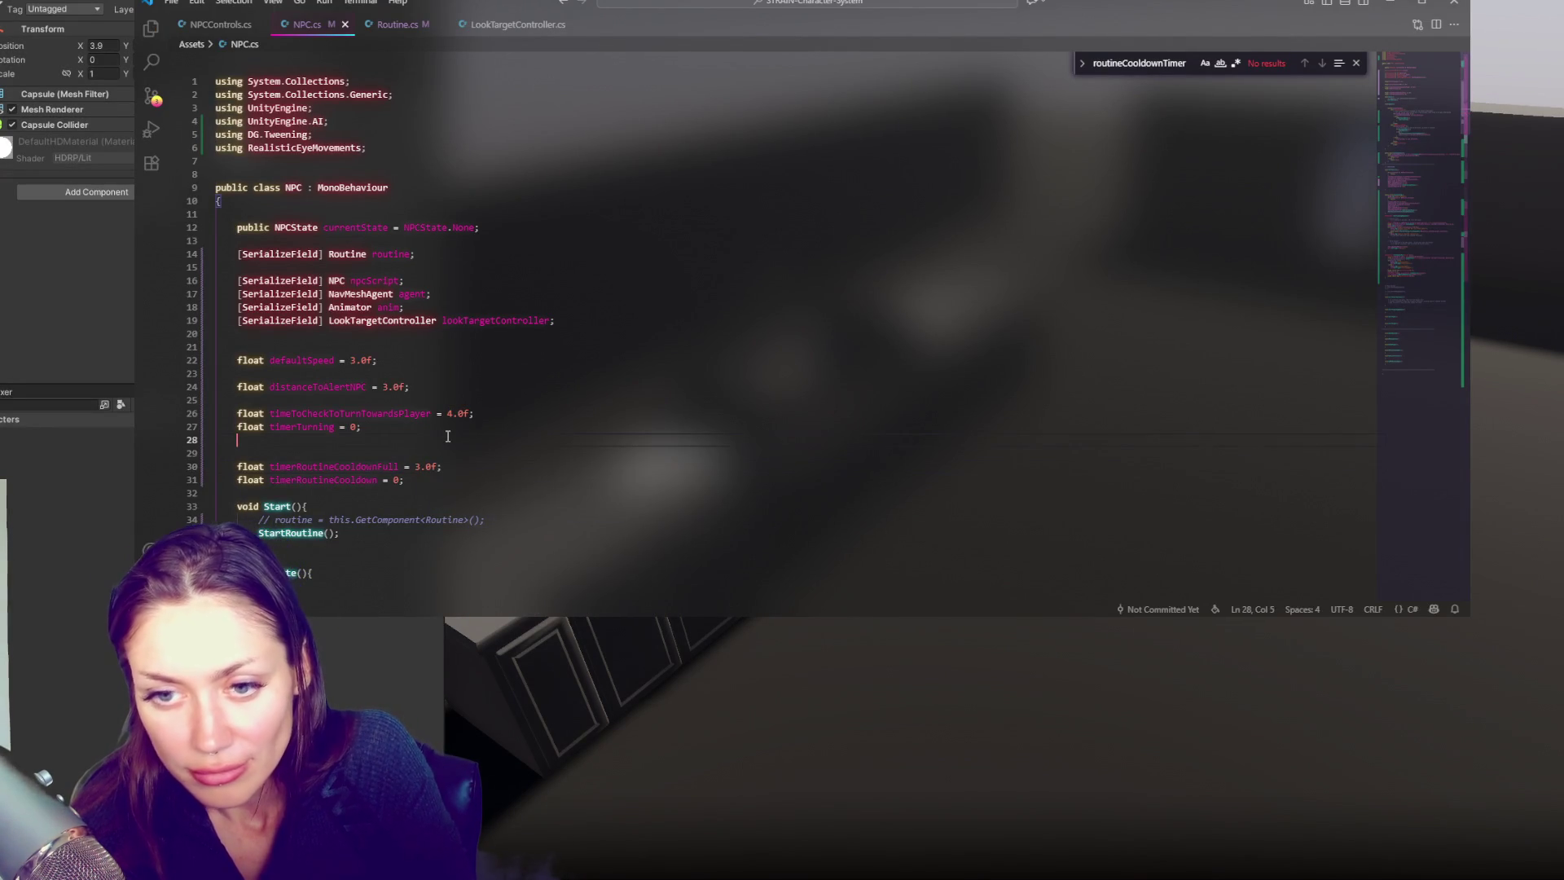
Return to the Unity window so the saved NPC.cs changes recompile
left_click(74, 334)
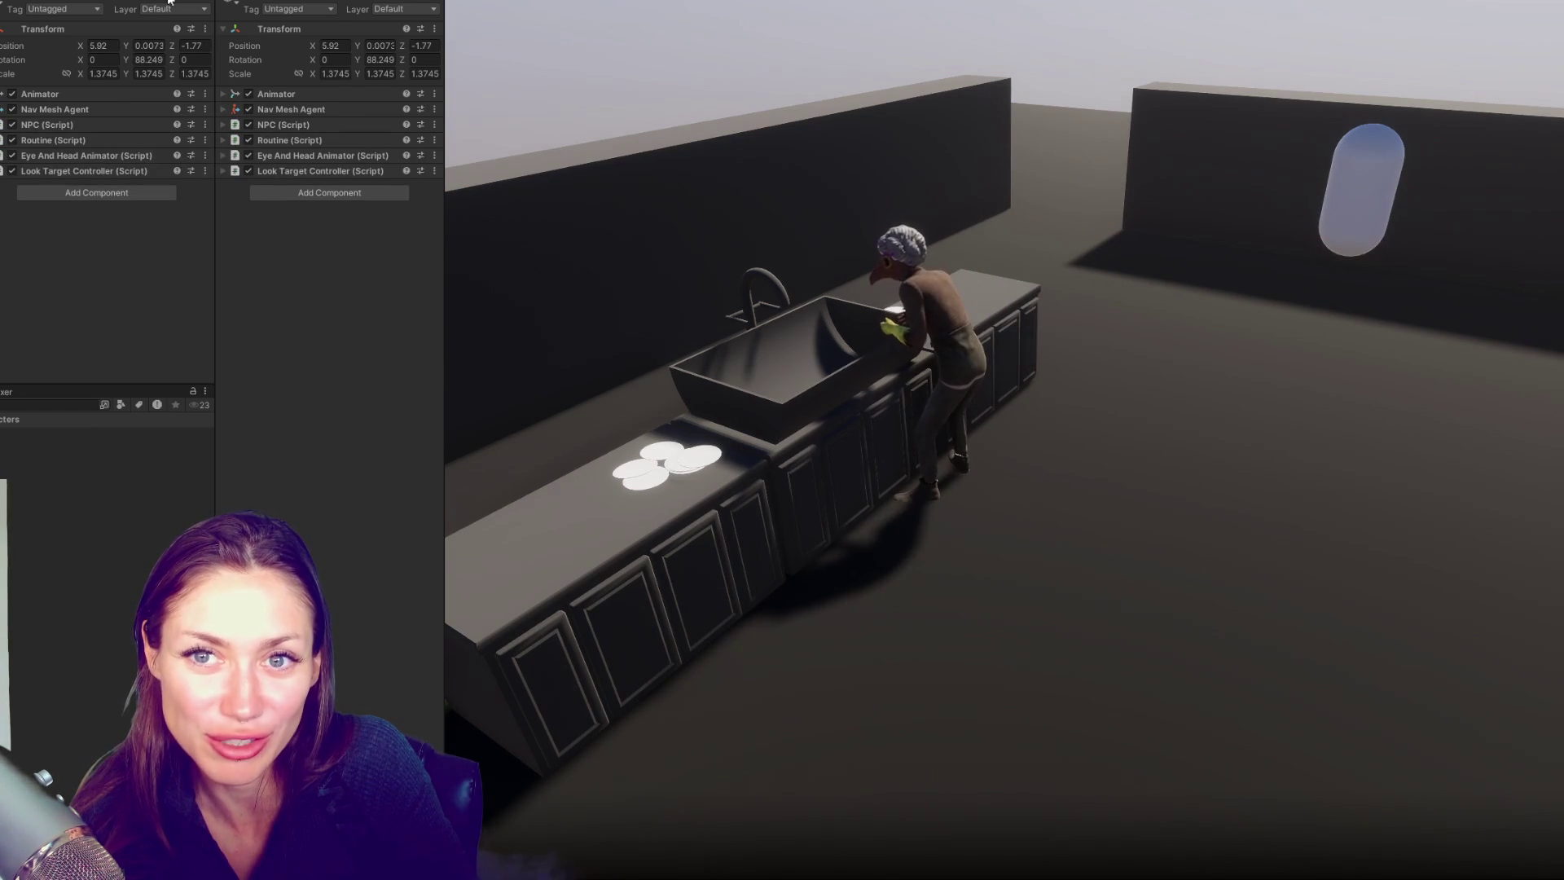
Drag the capsule's Position Z toward, away from, and back toward the NPC to test it
mouse_move(414, 46)
left_mouse_down()
mouse_move(598, 45)
mouse_move(365, 100)
mouse_move(655, 76)
left_mouse_up()
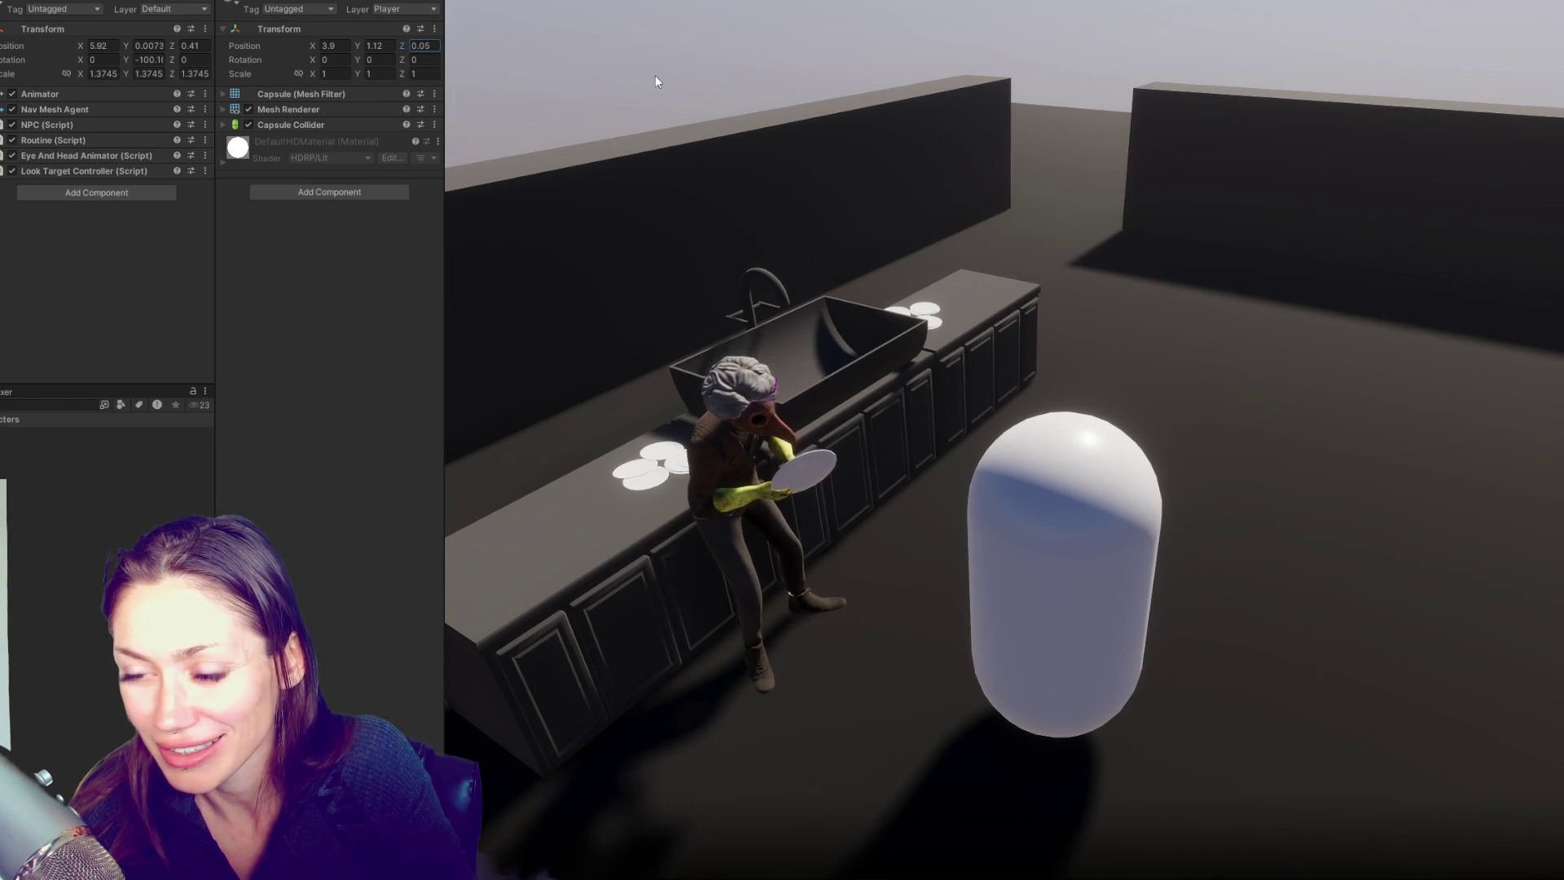
left_click_drag(655, 75, 136, 111)
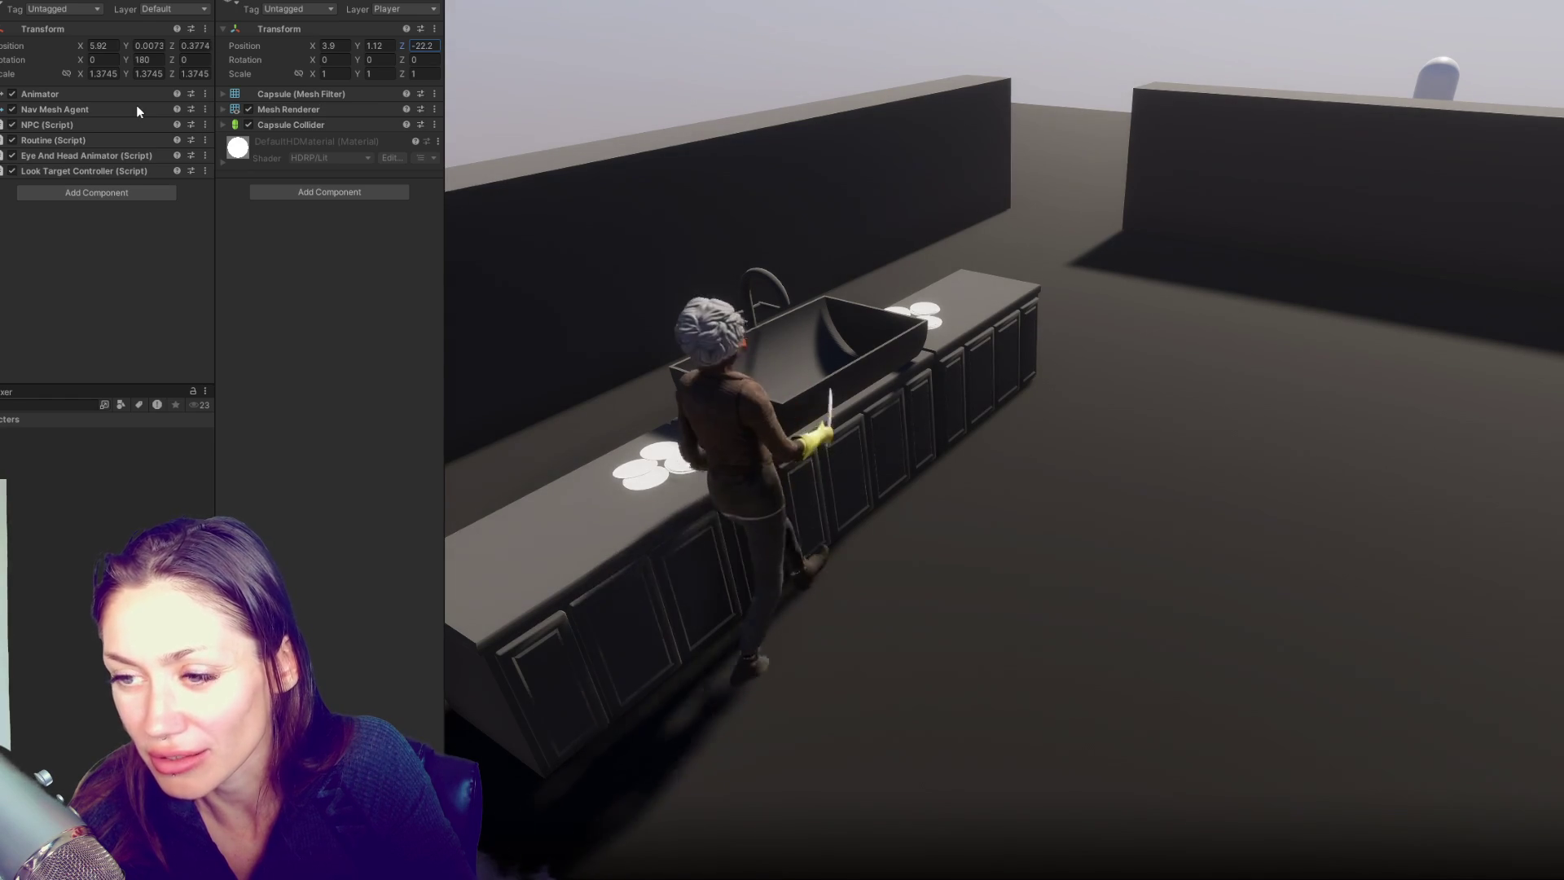
left_click_drag(238, 87, 598, 57)
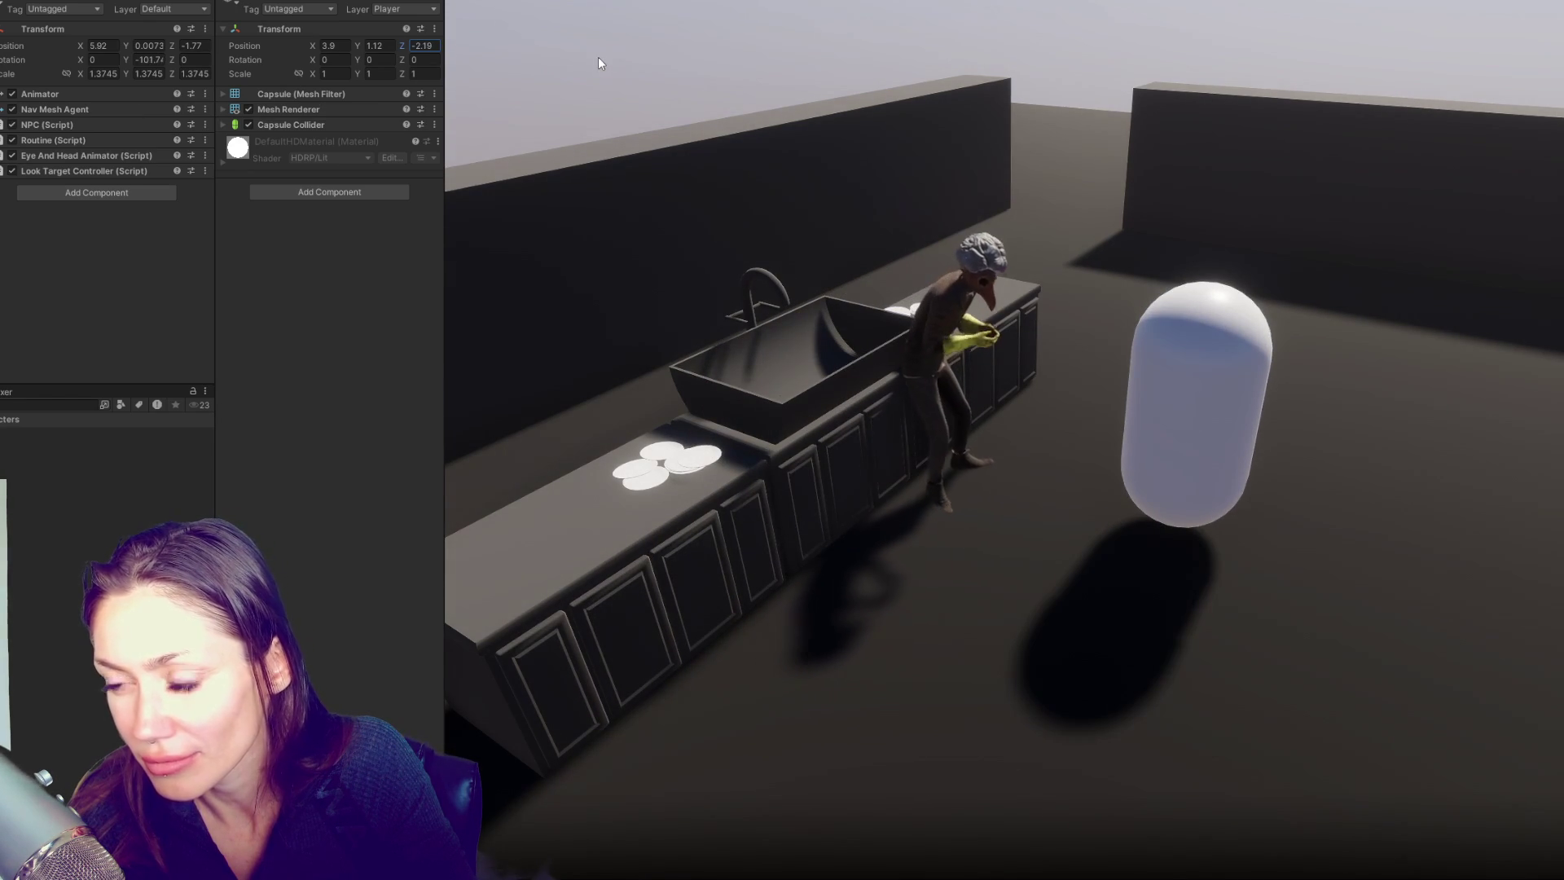
Change timeToCheckToTurnTowardsPlayer from 4.0f to 3.0f on line 26 of NPC.cs
key("alt+Tab")
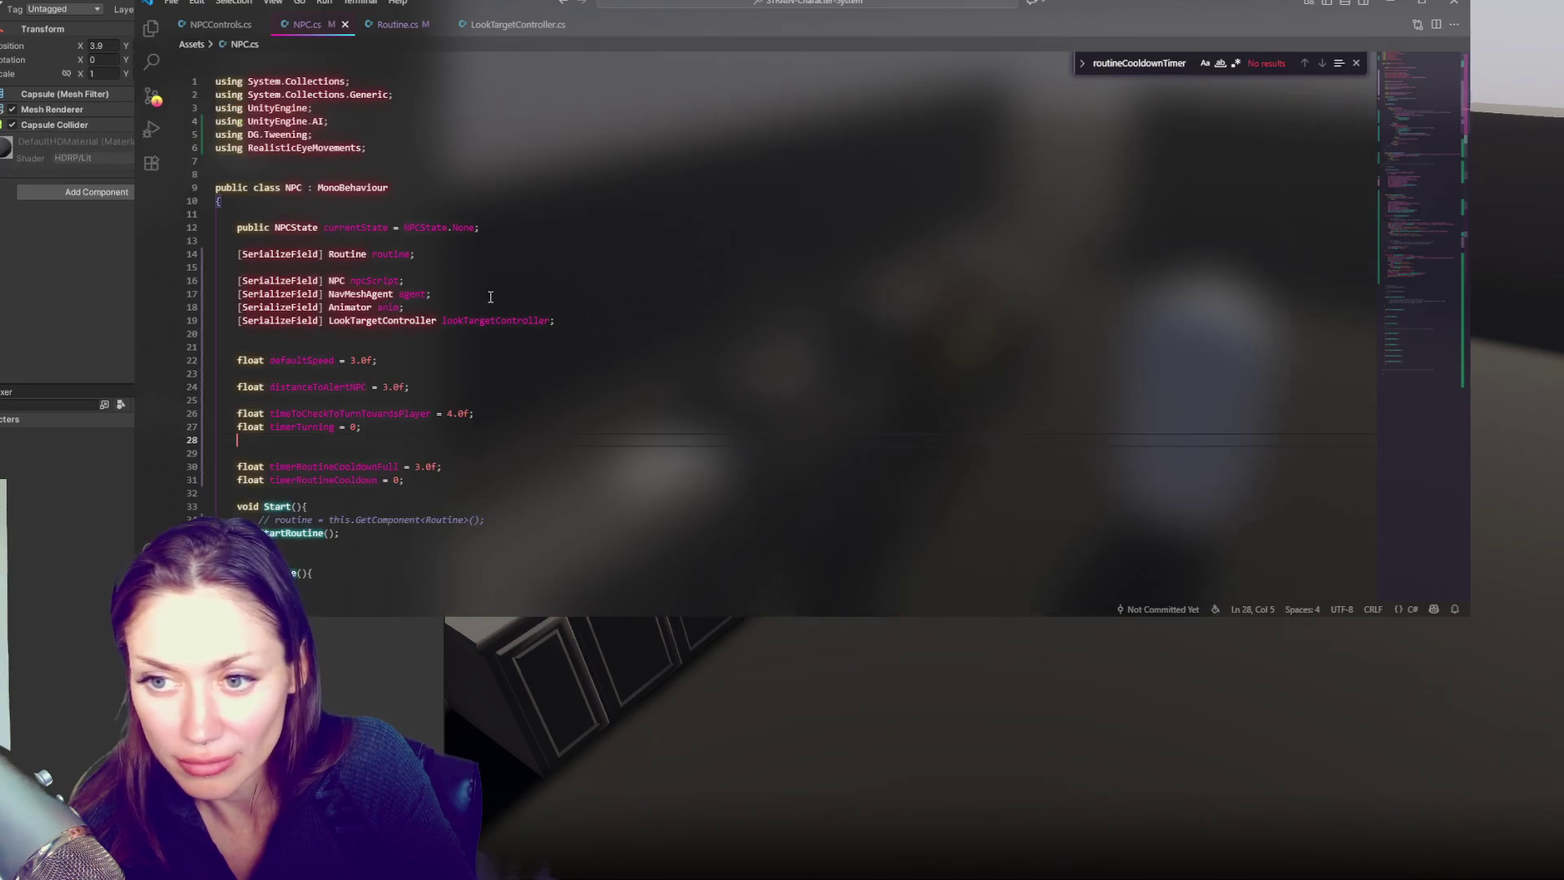
double_click(449, 413)
type("3")
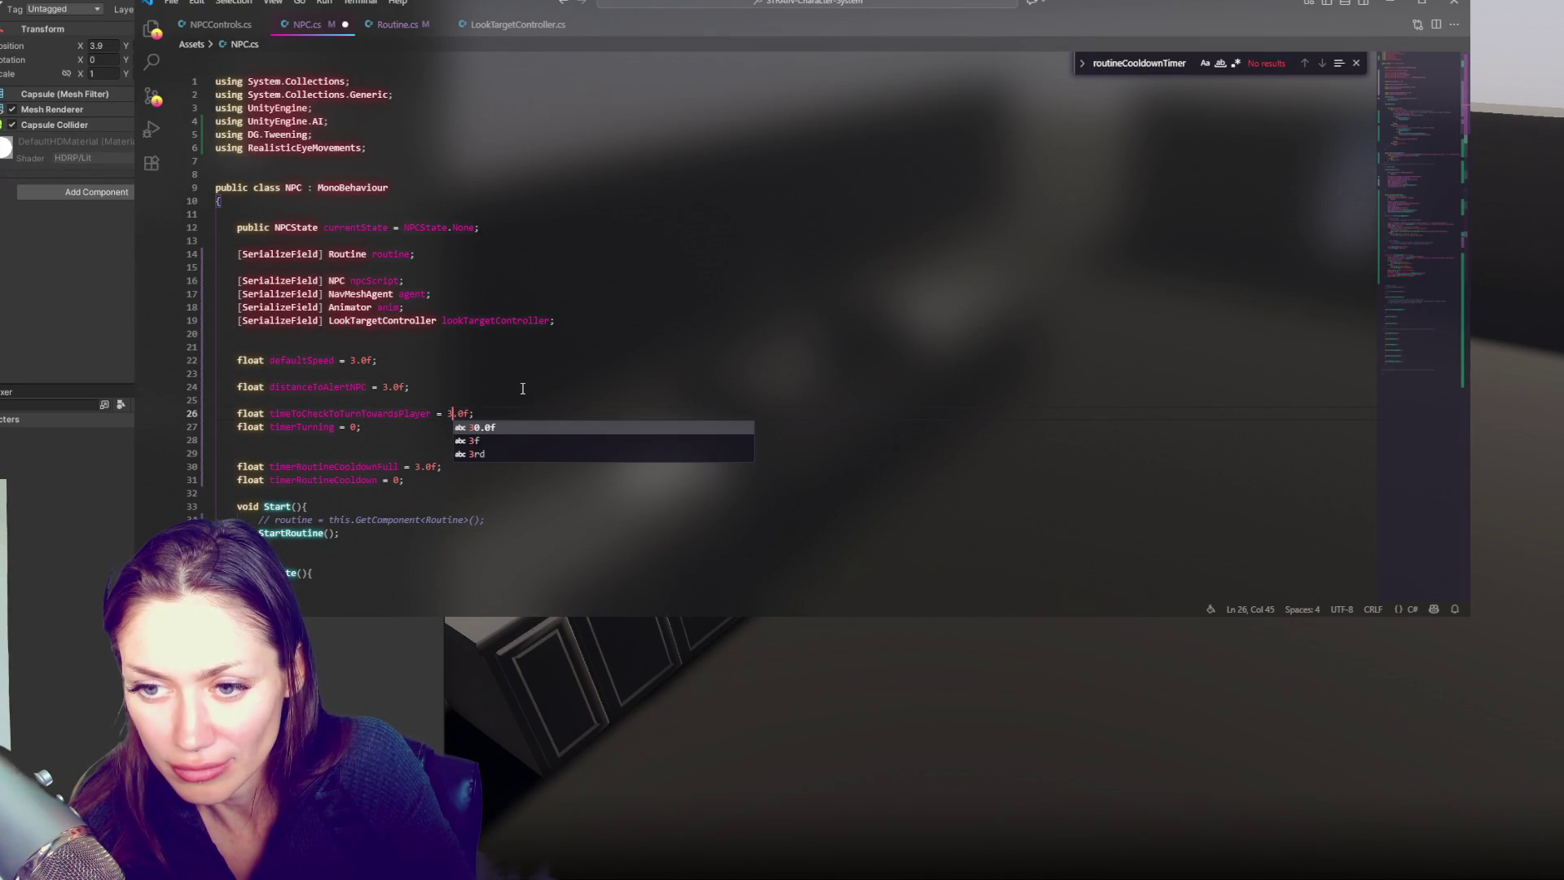
left_click(522, 389)
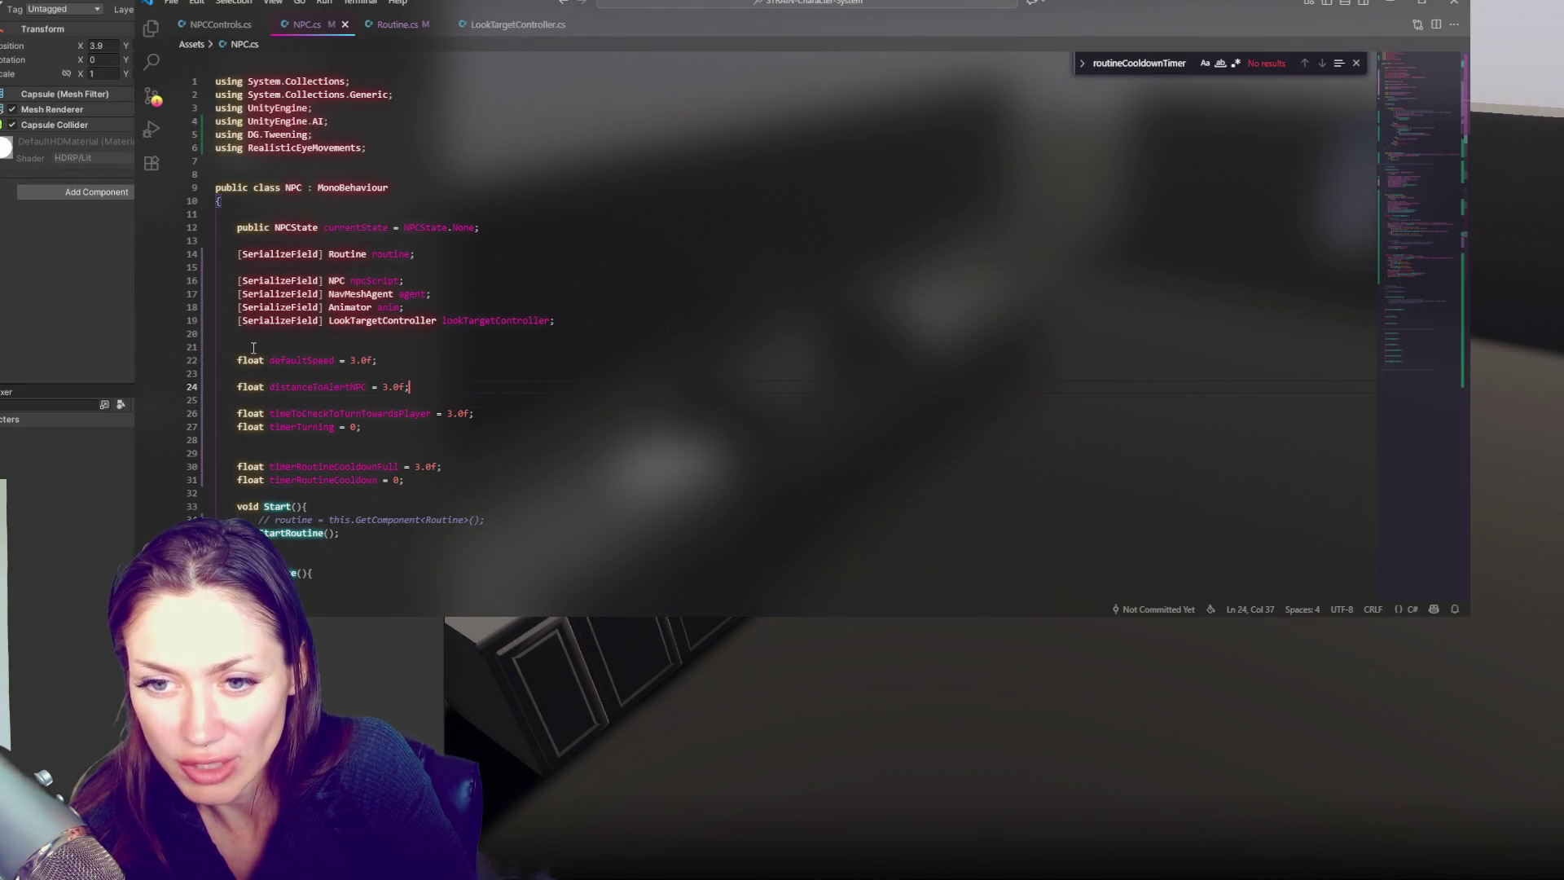
left_click(54, 315)
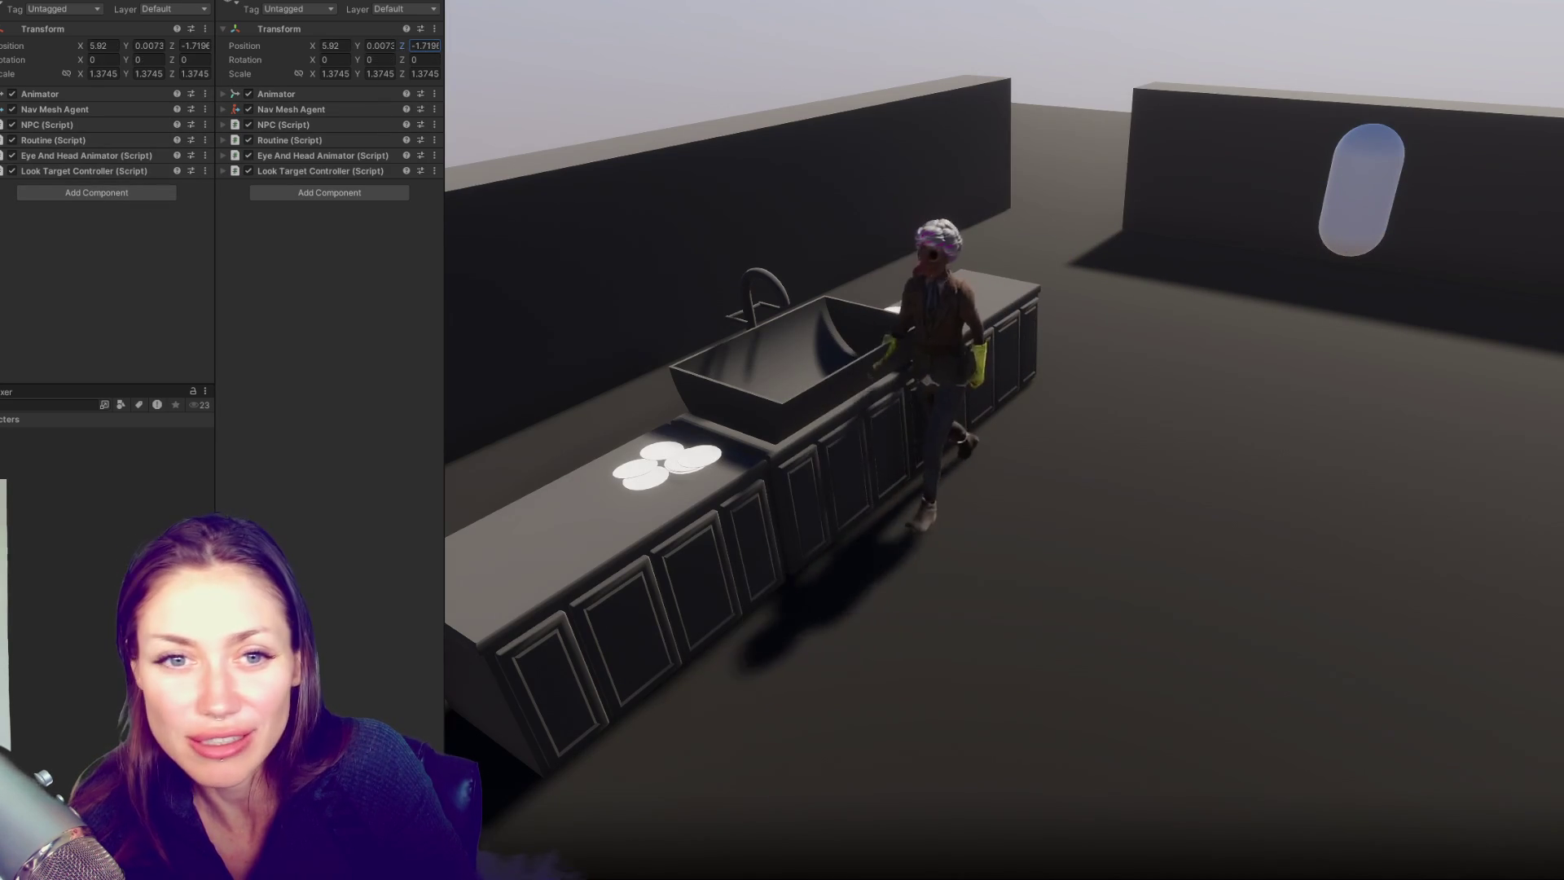
Move the capsule up to the NPC and away again, then set its Position Z to -10.2
left_click_drag(404, 46, 606, 59)
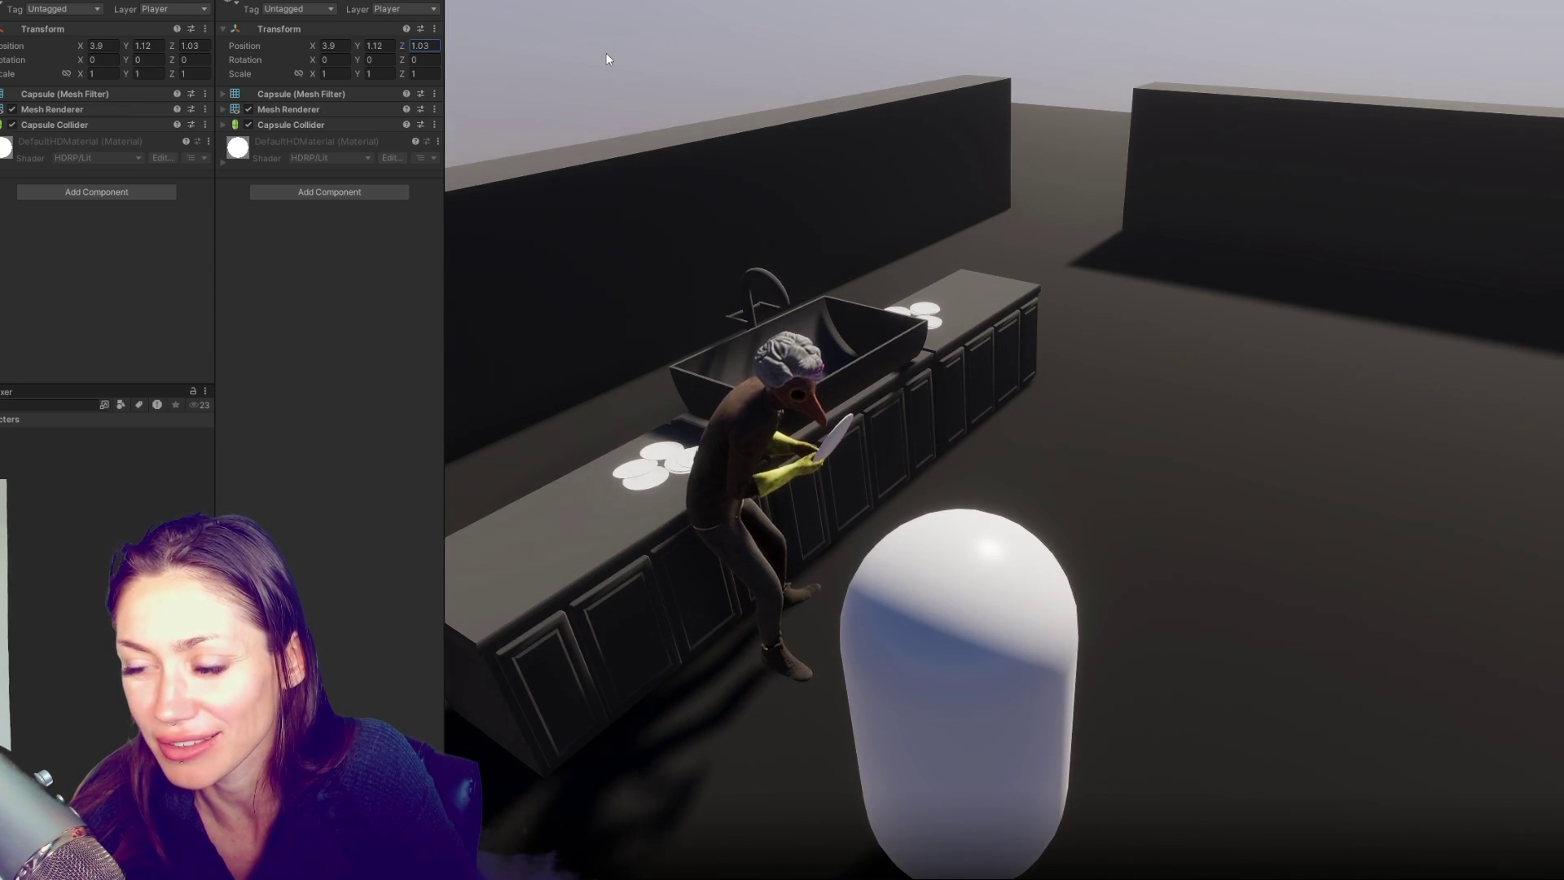
mouse_move(606, 53)
left_mouse_down()
mouse_move(262, 104)
mouse_move(584, 62)
left_mouse_up()
type("-0.11")
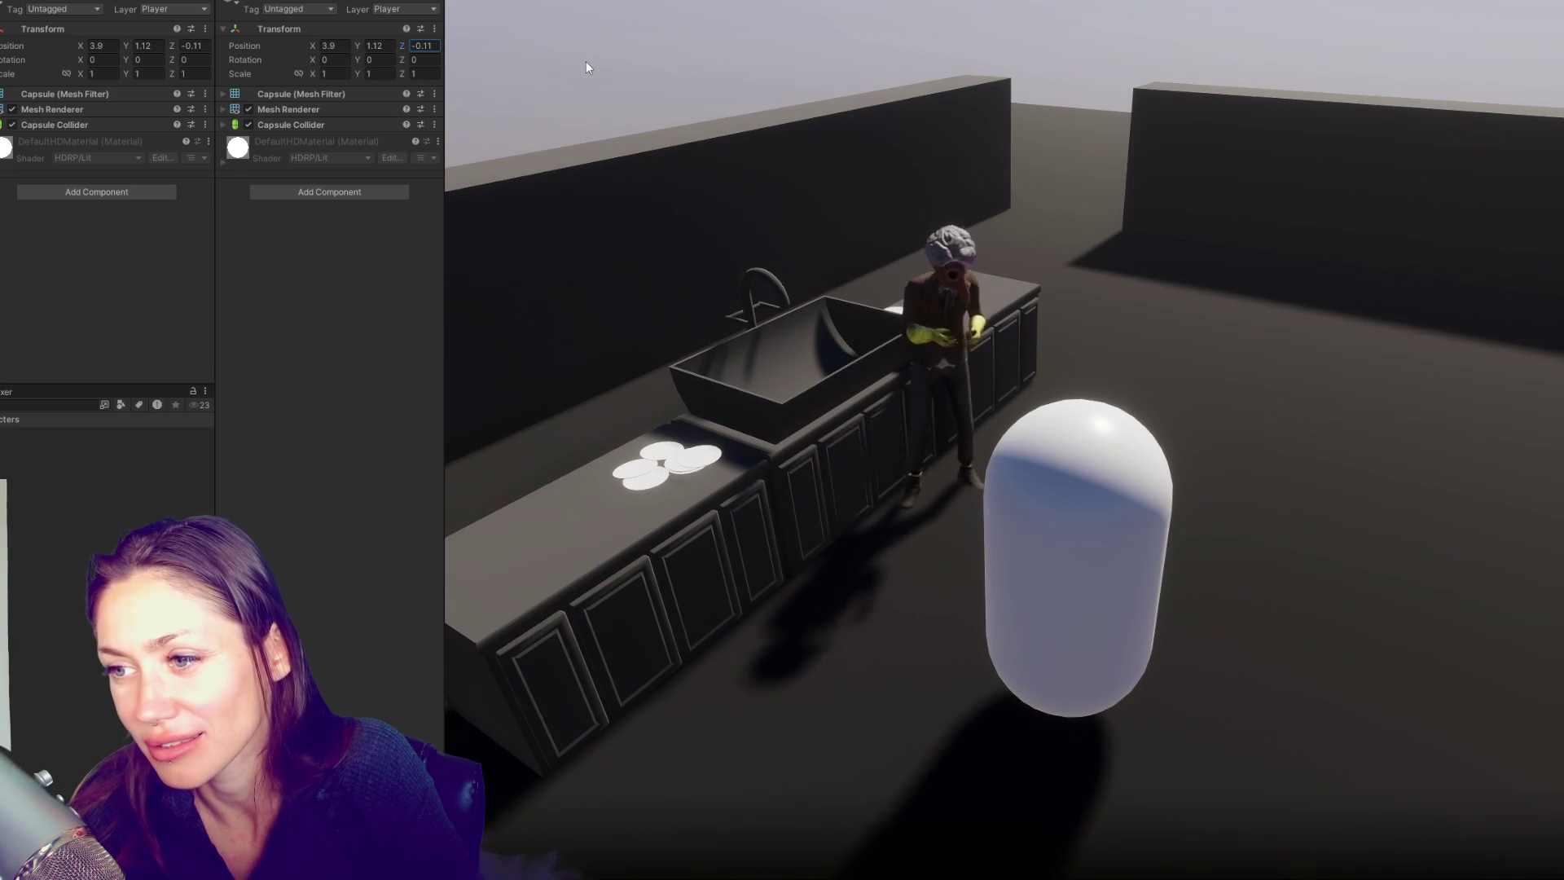
type("-10.2")
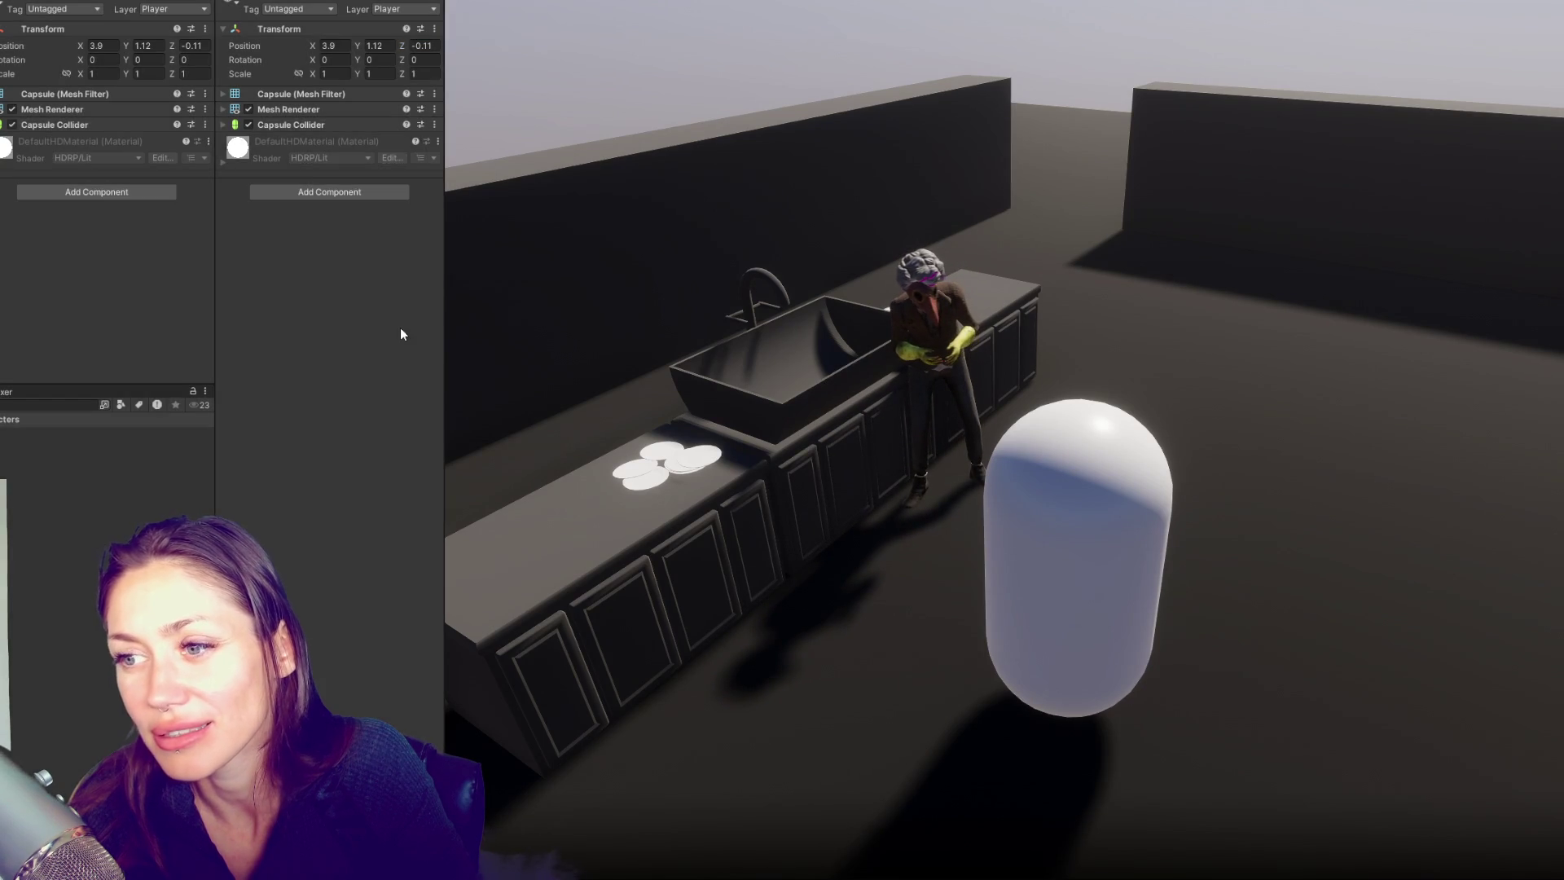
key("Return")
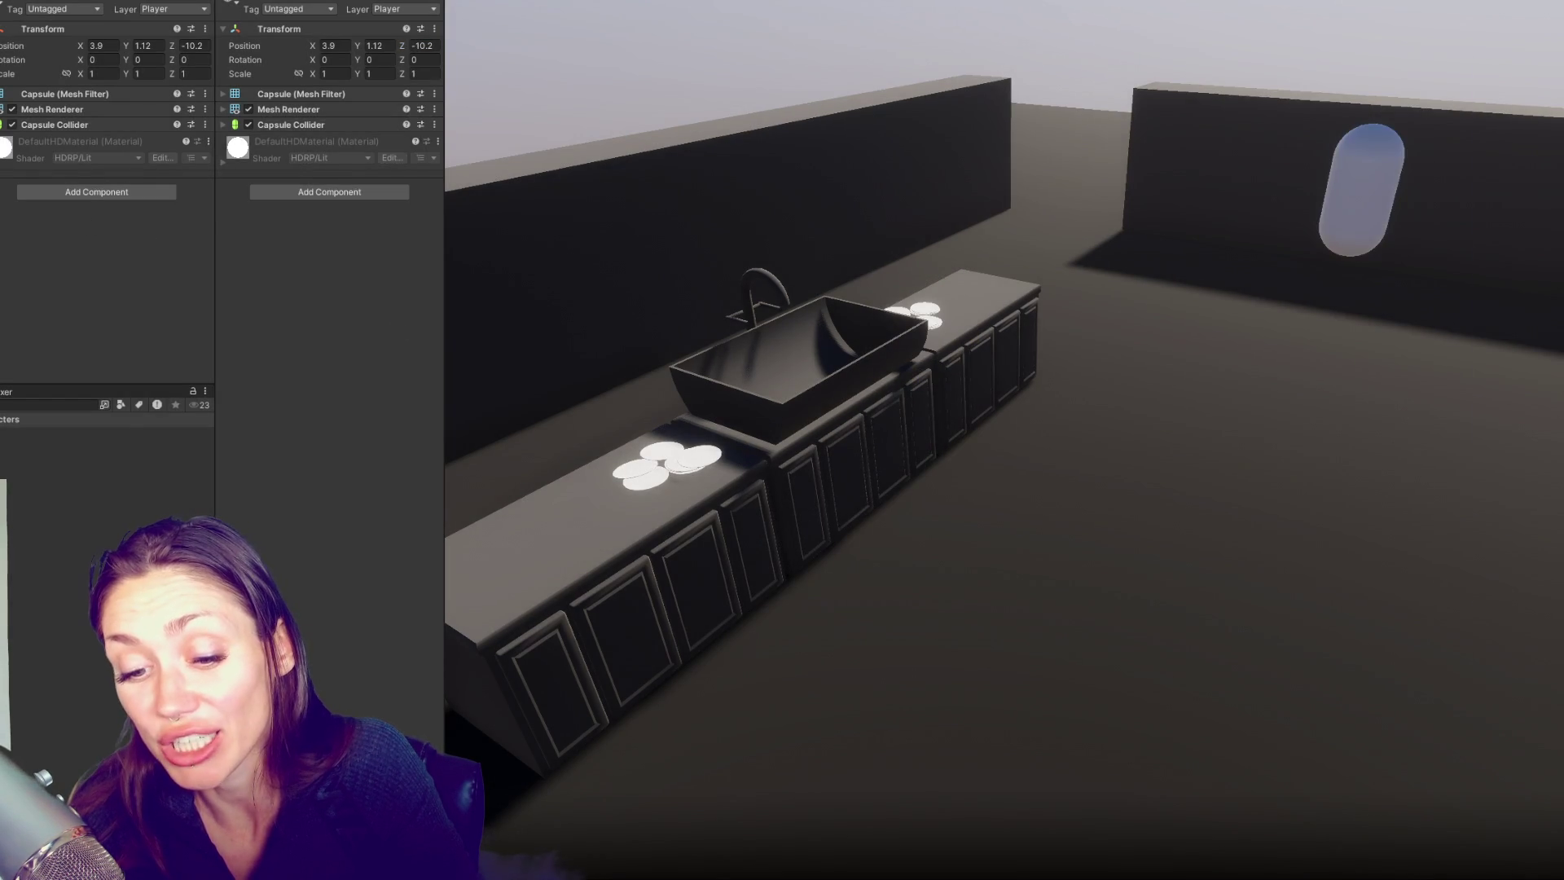
key("alt+Tab")
scroll(534, 371, "down", 10)
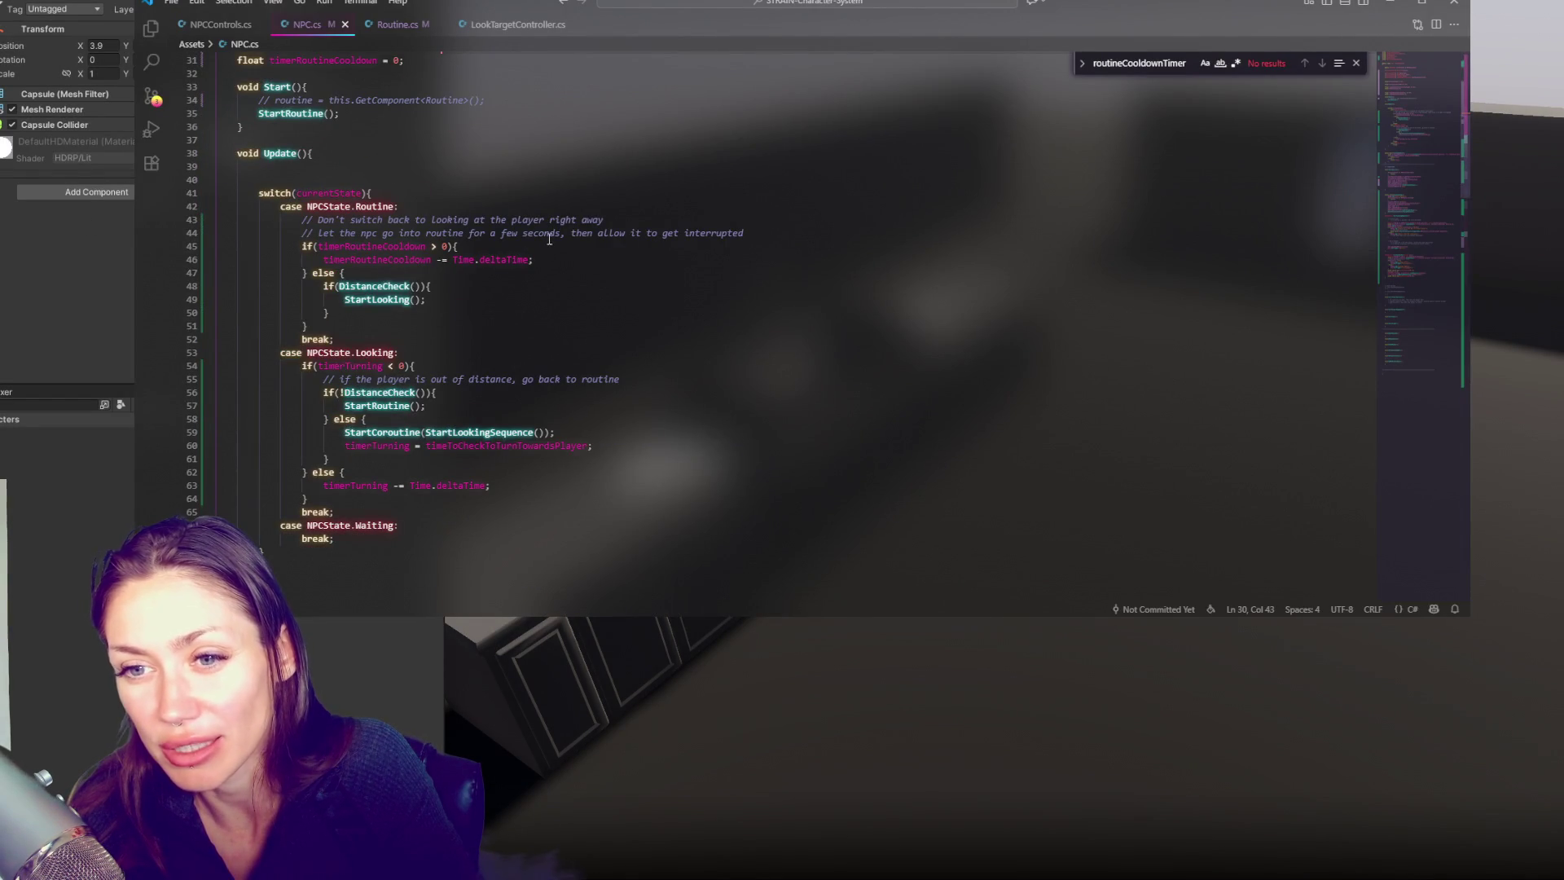
Add the comment '// LATER: have them finish the task, then check' below line 44 of NPC.cs
key("Return")
type("//")
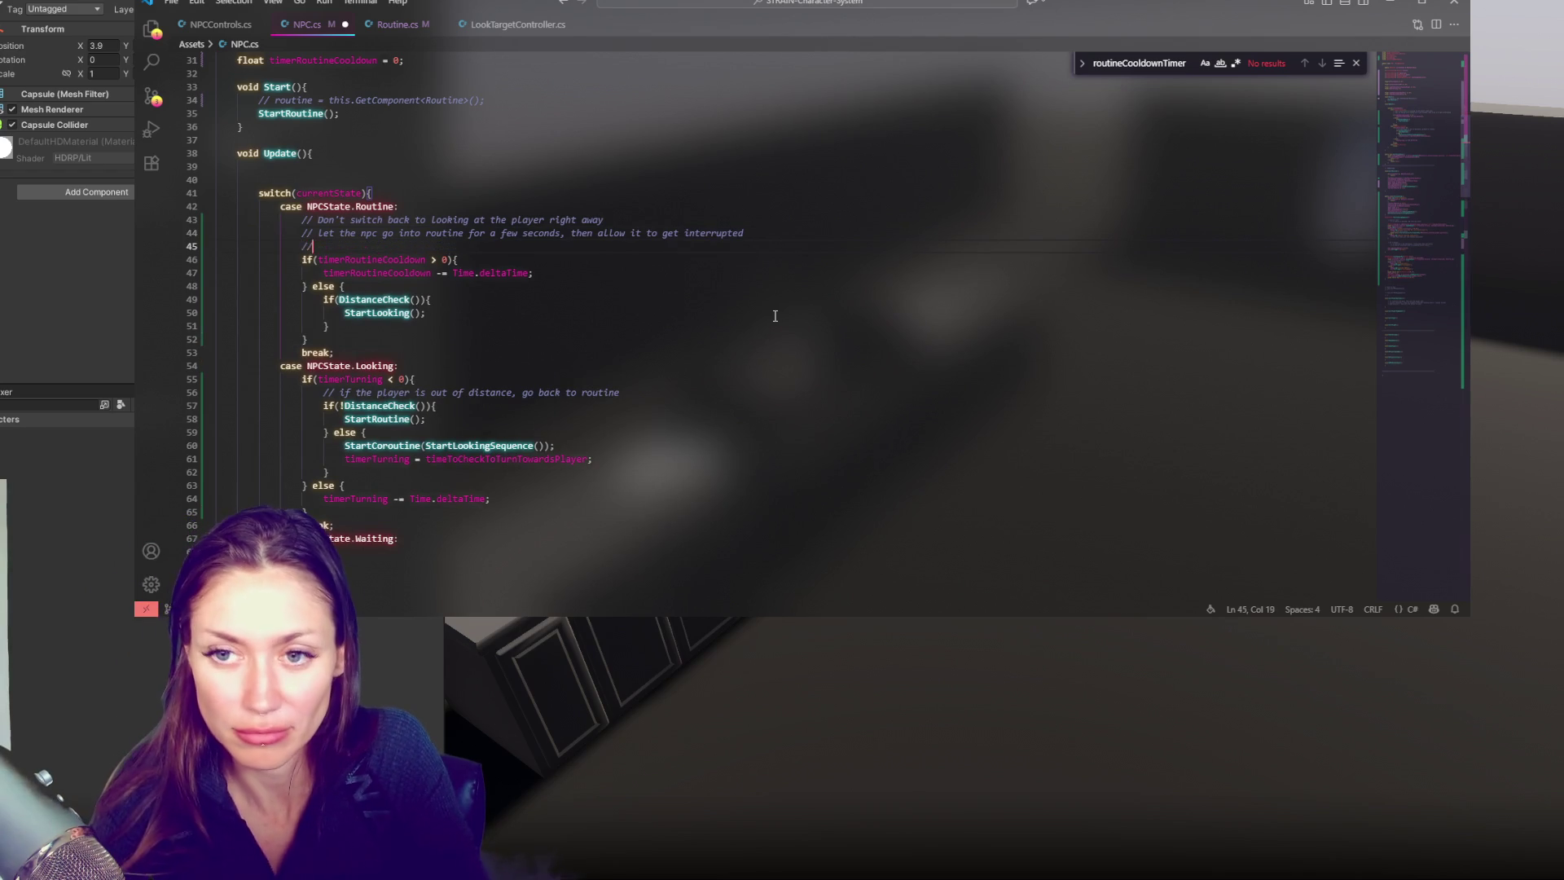
type(" LATER: have them finish the task, then check")
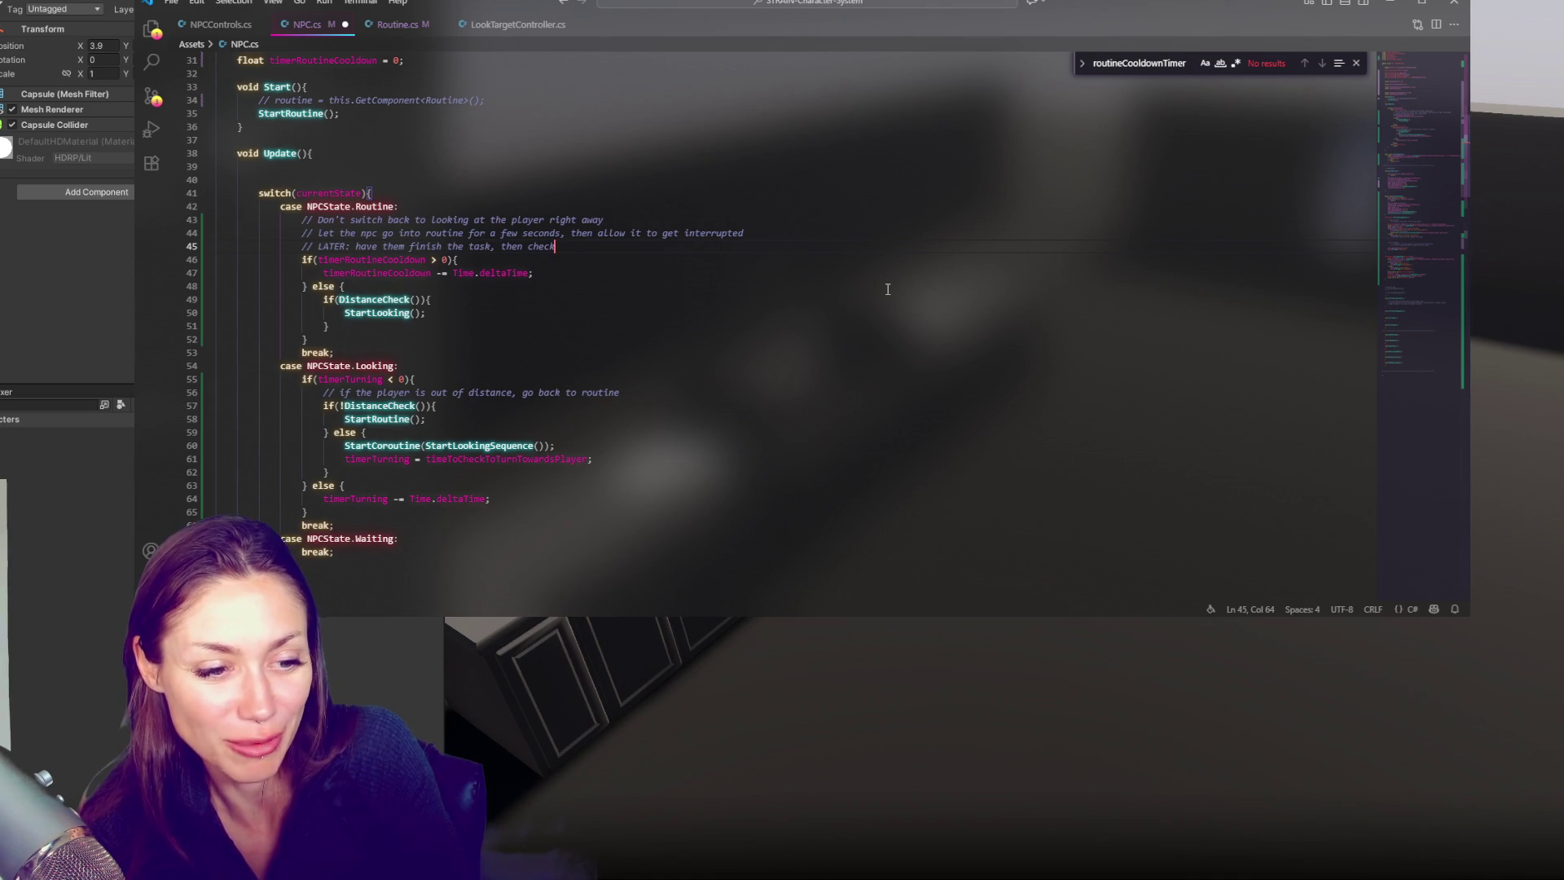
key("alt+Tab")
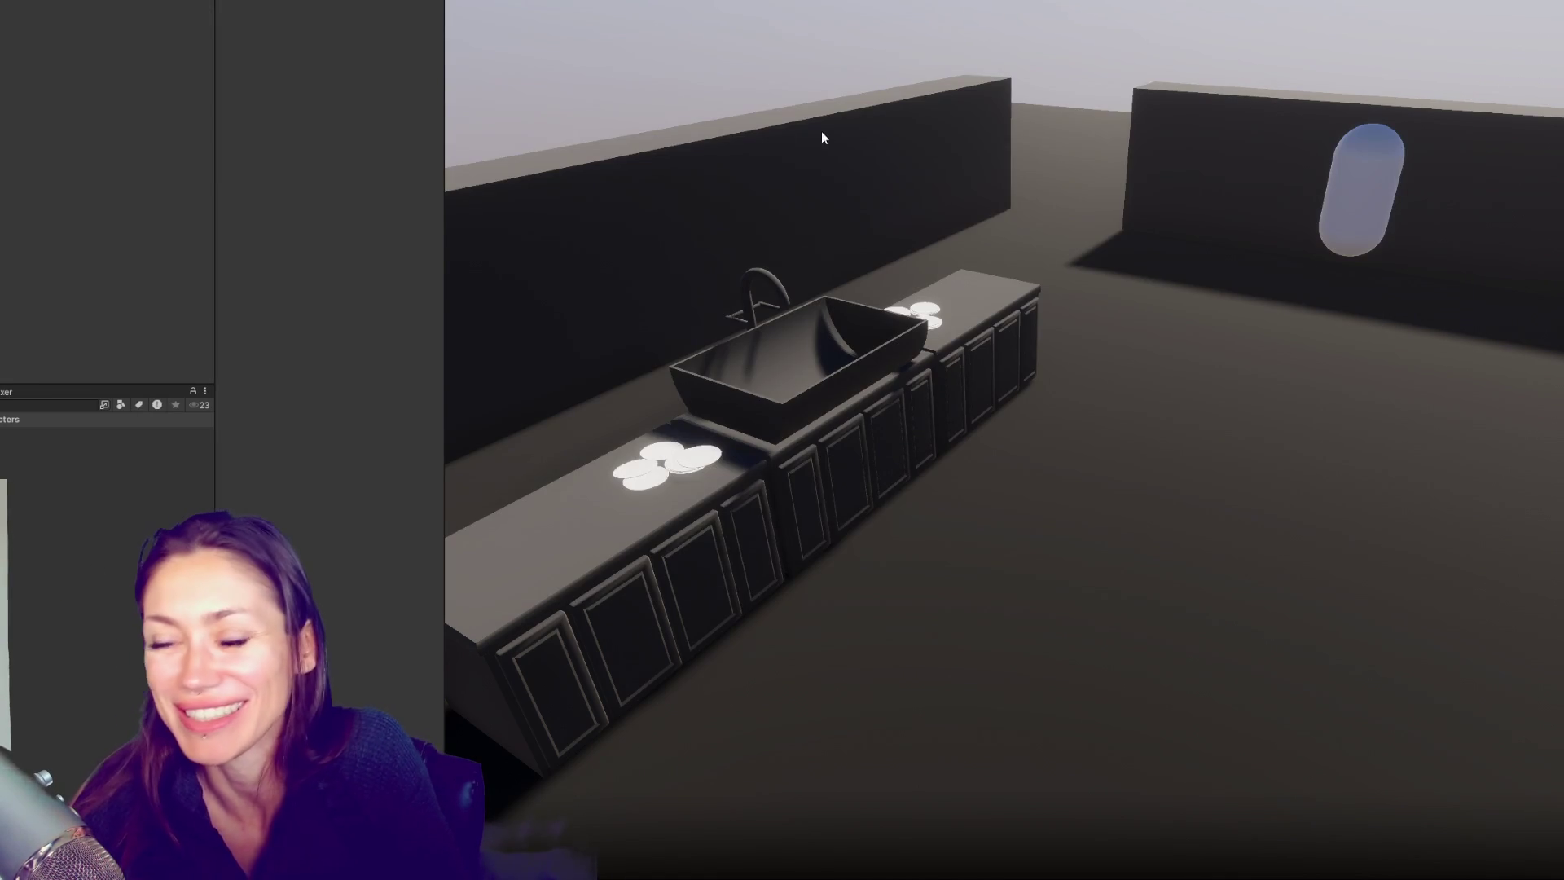
key("alt+Tab")
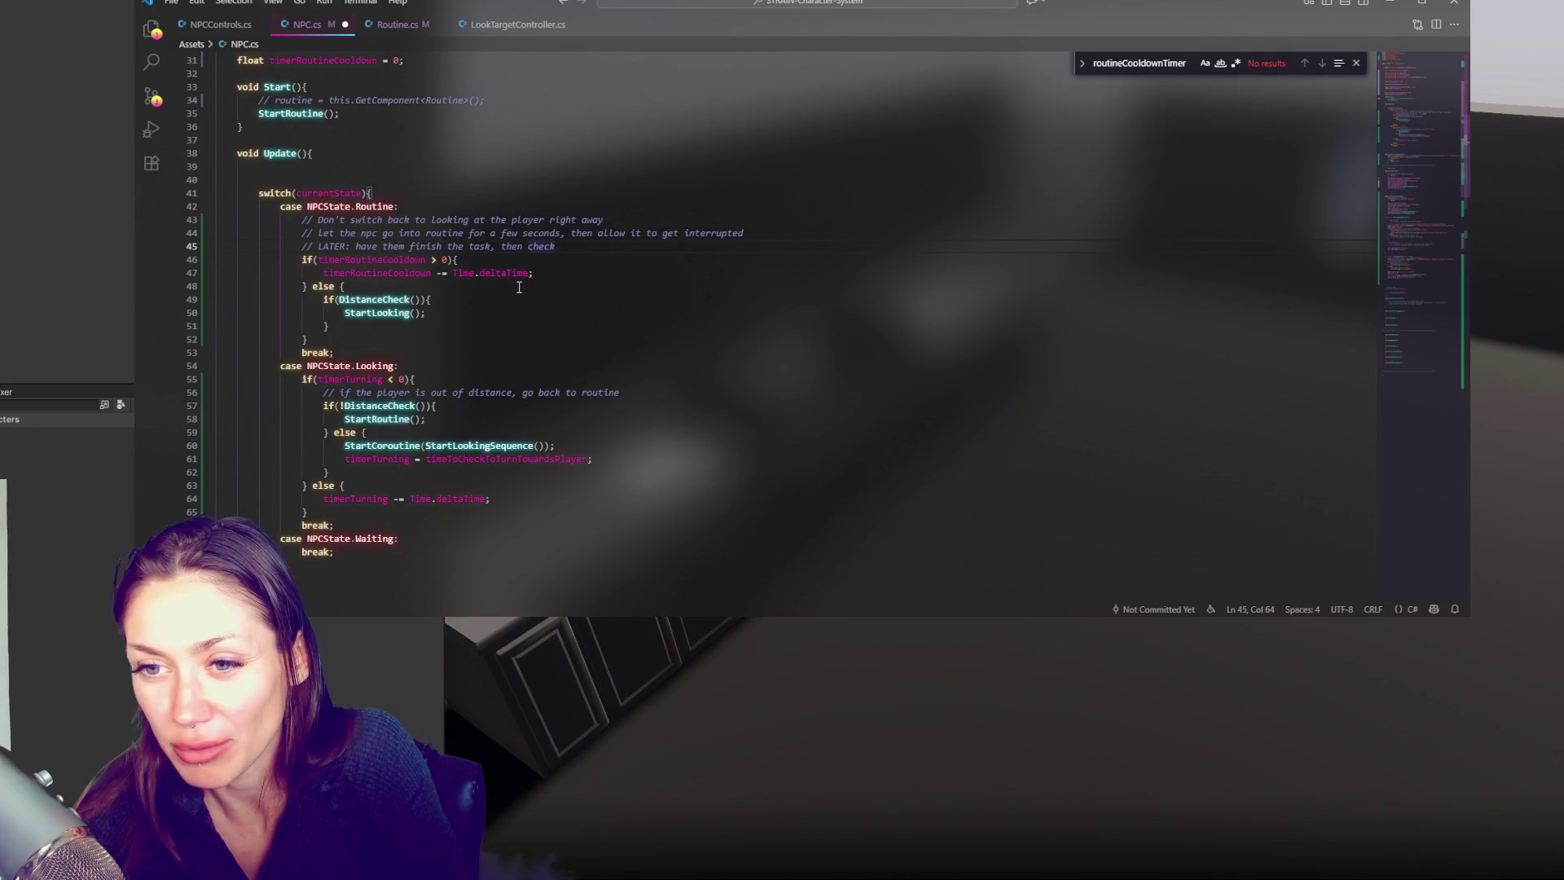
key("ctrl+l")
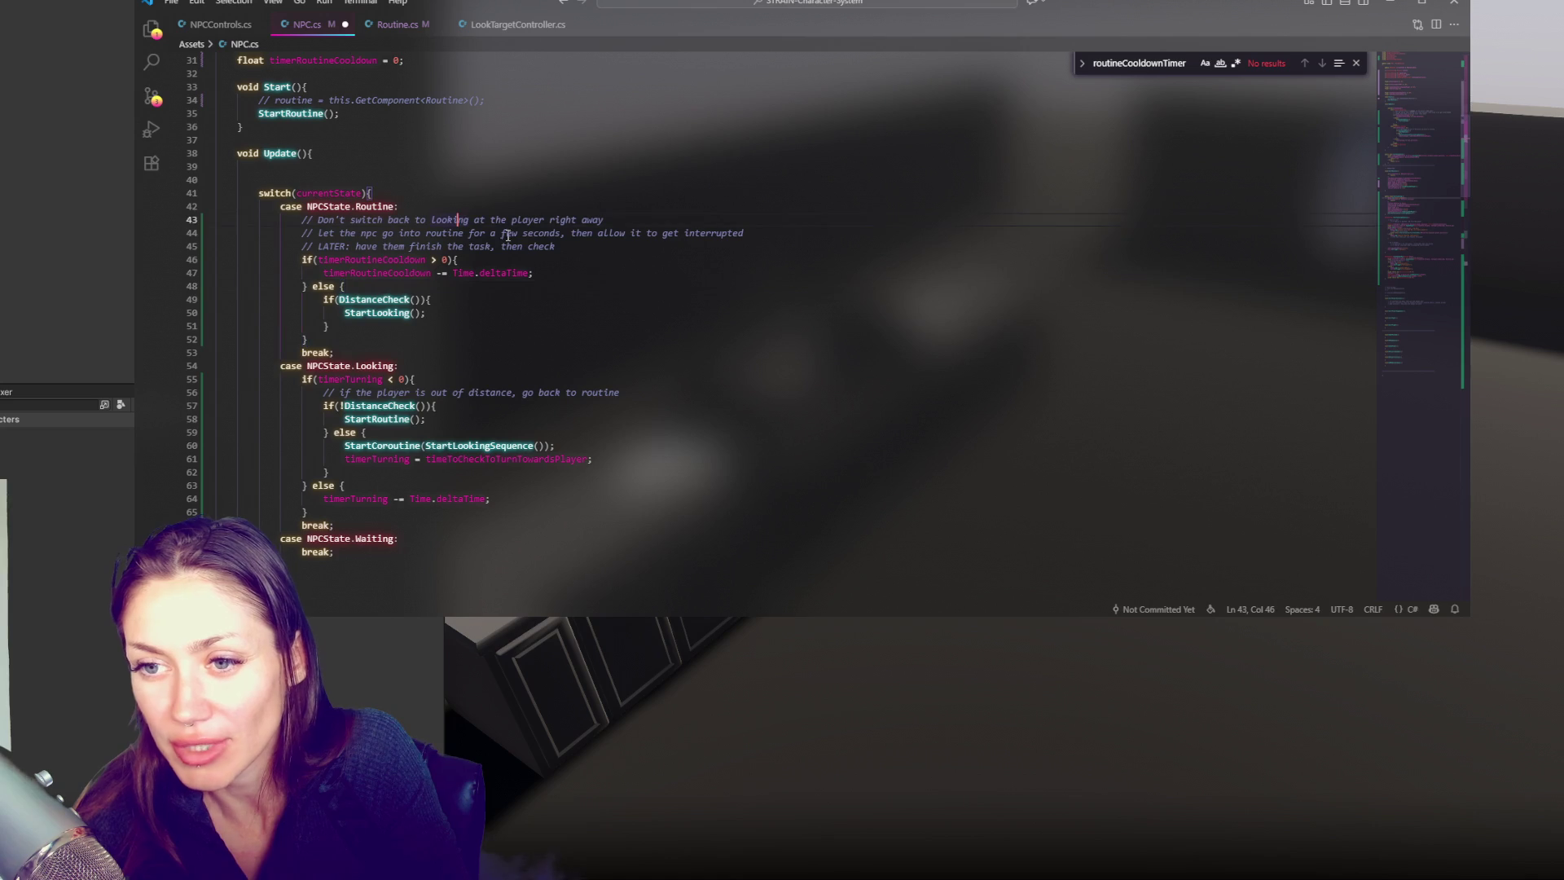
double_click(366, 246)
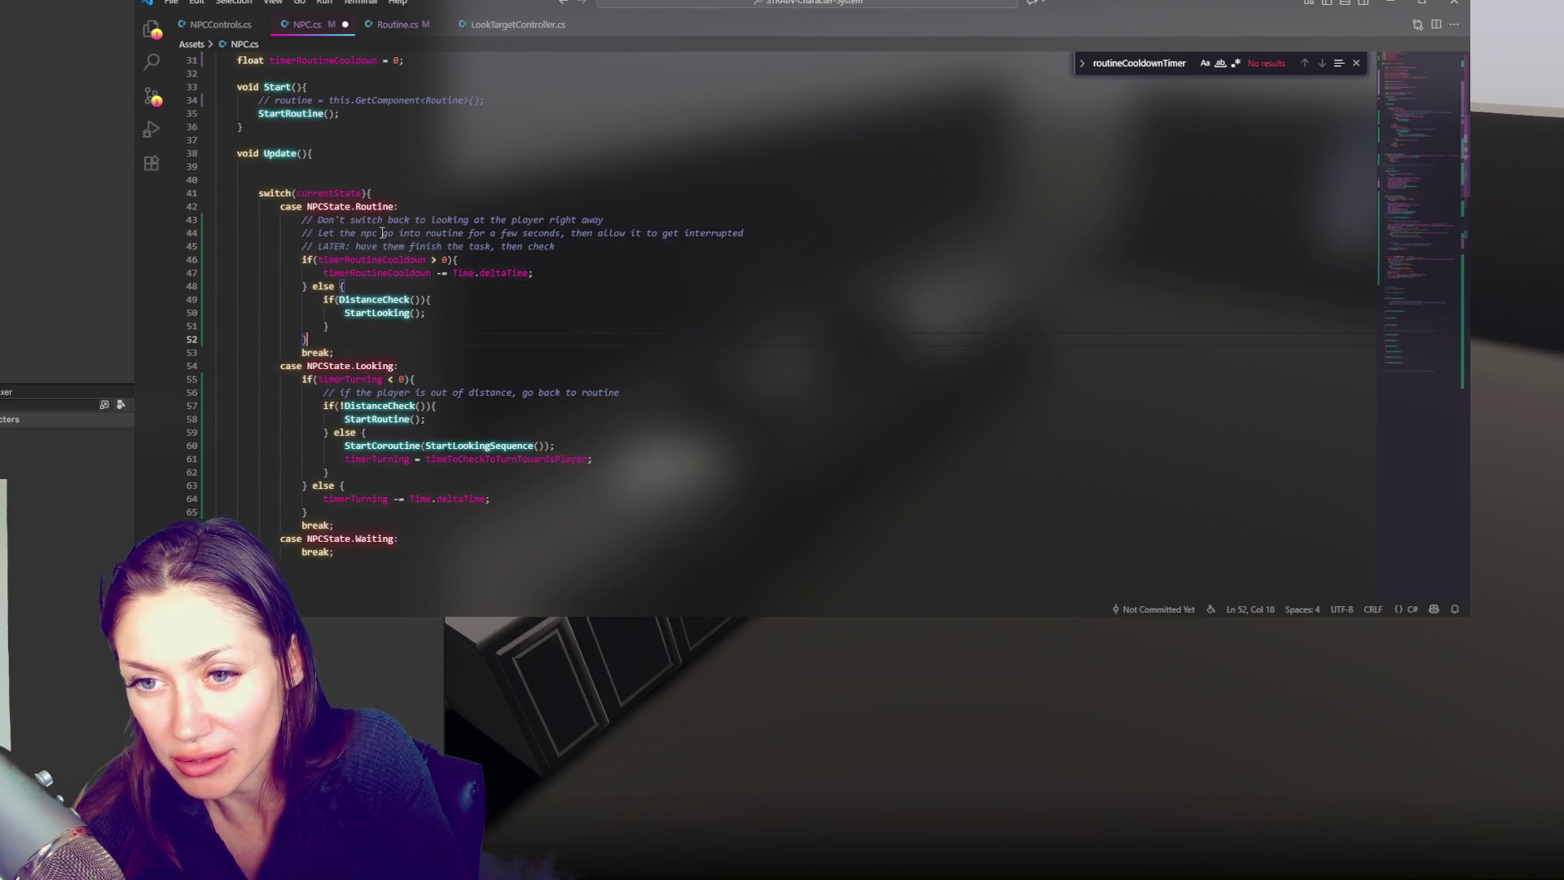
left_click(559, 248)
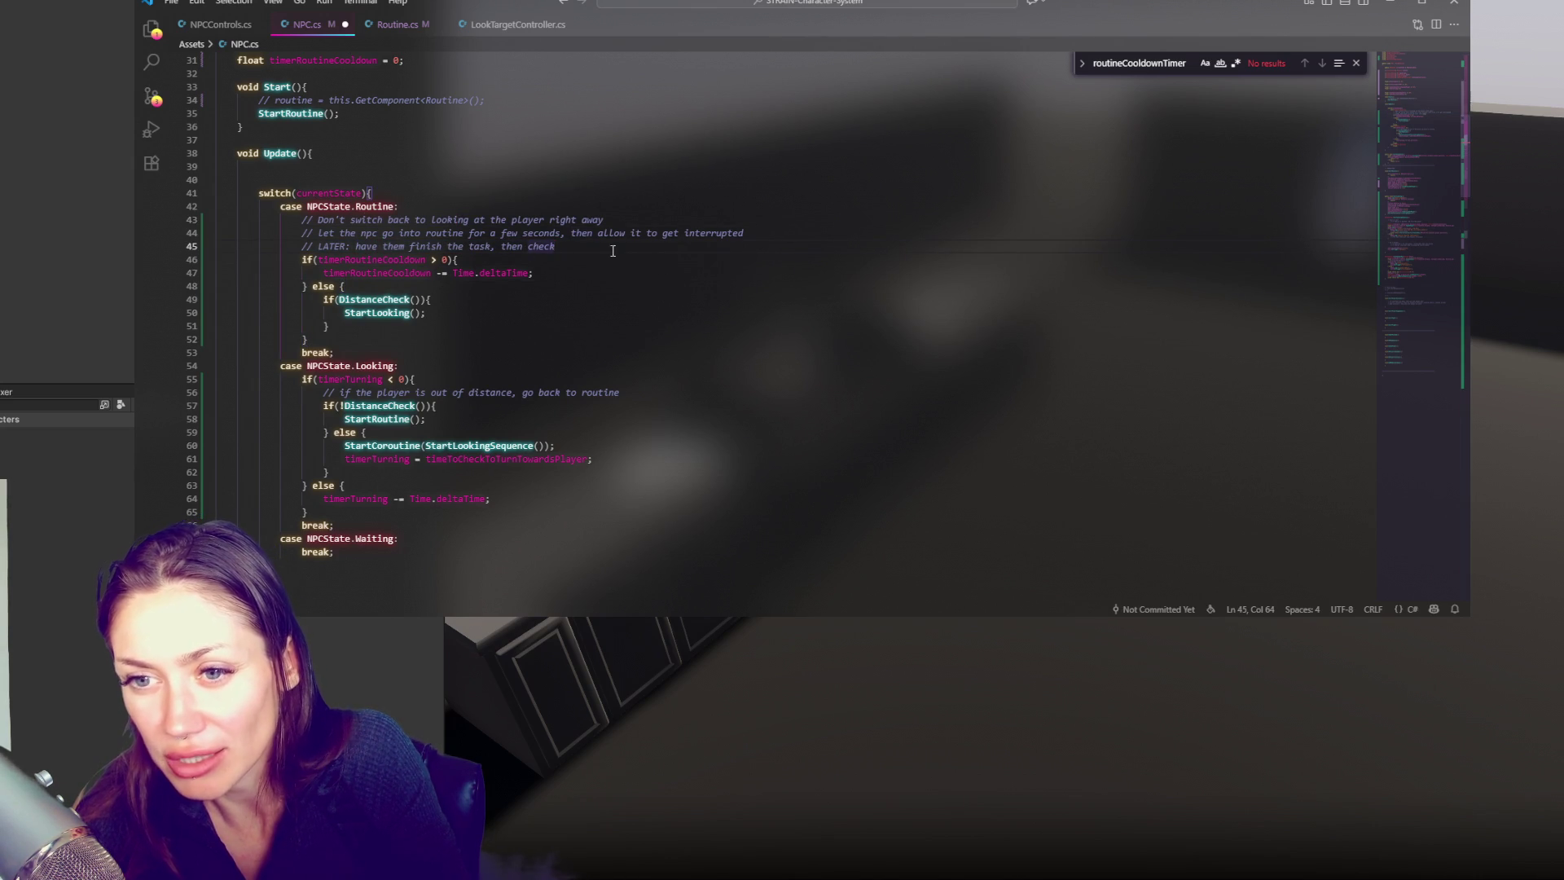
double_click(389, 246)
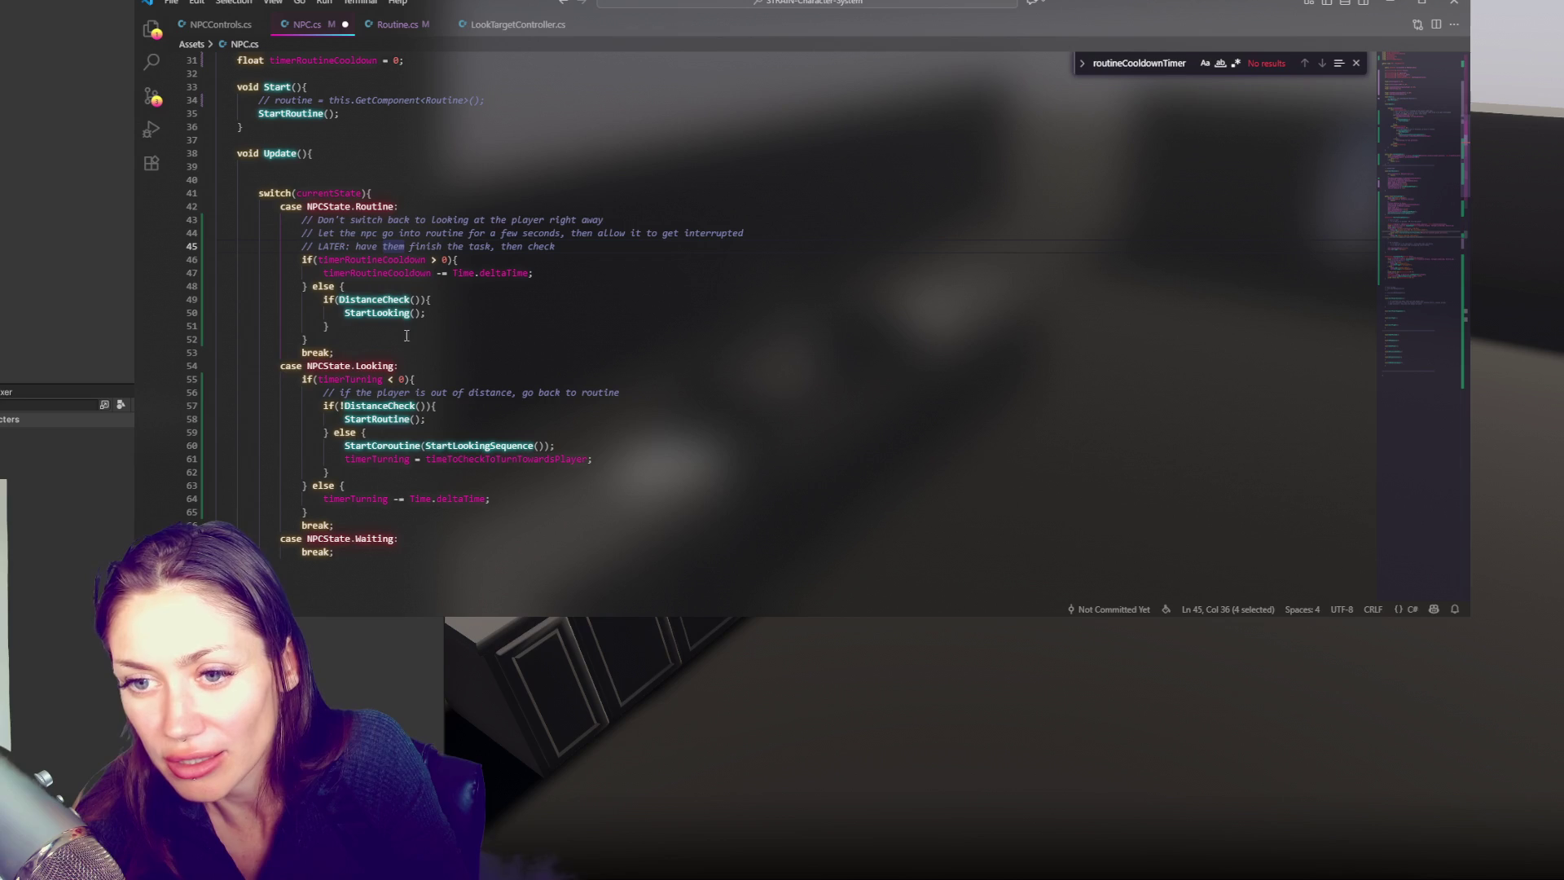
left_click(543, 236)
scroll(571, 242, "down", 10)
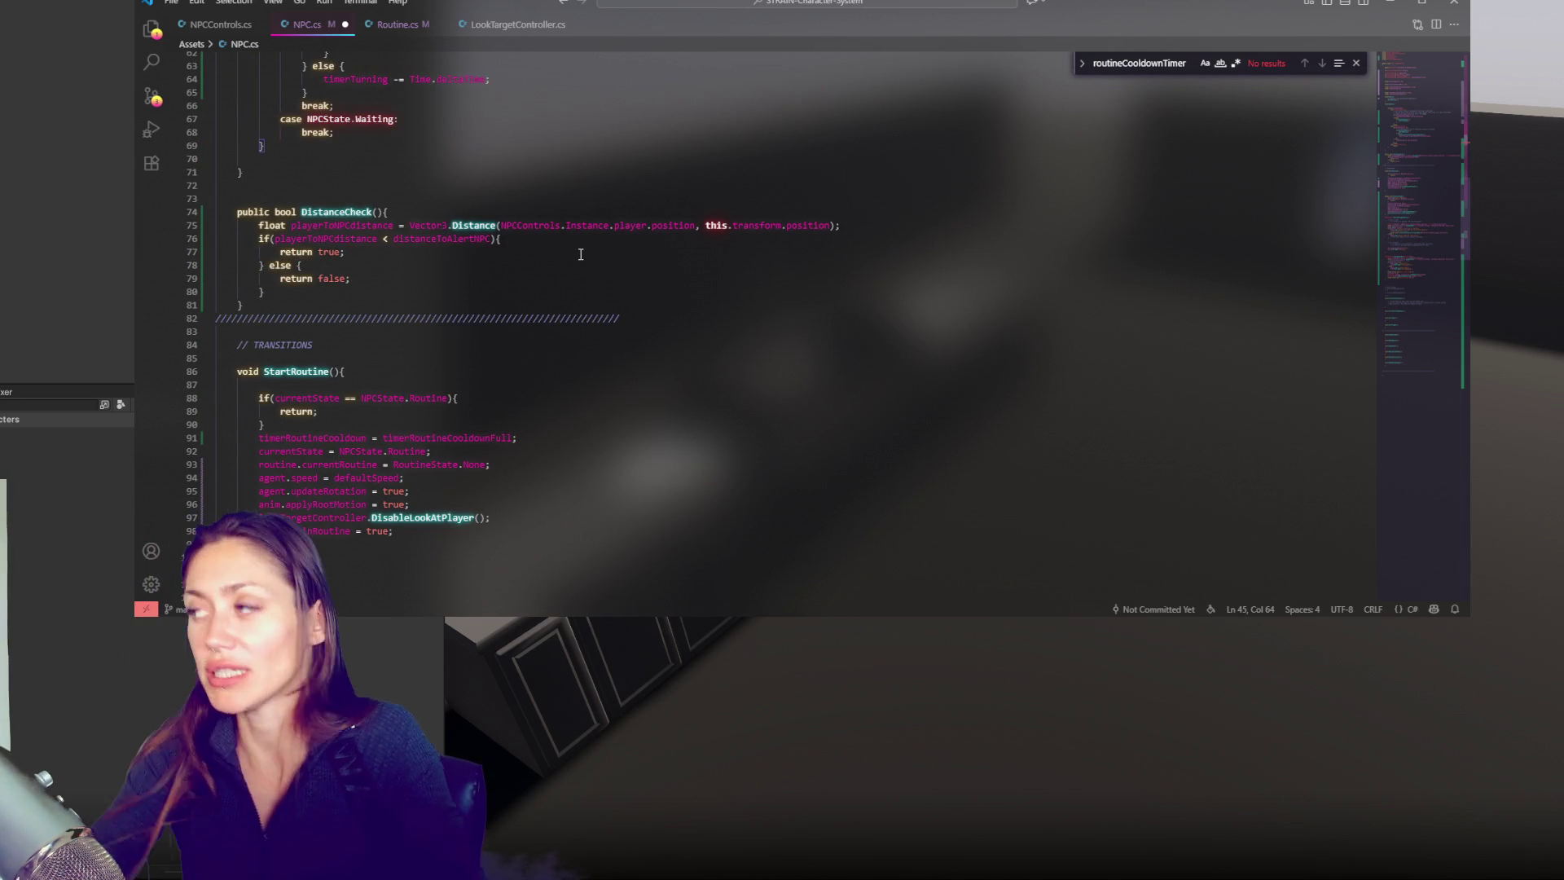
left_click(513, 160)
left_click(501, 239)
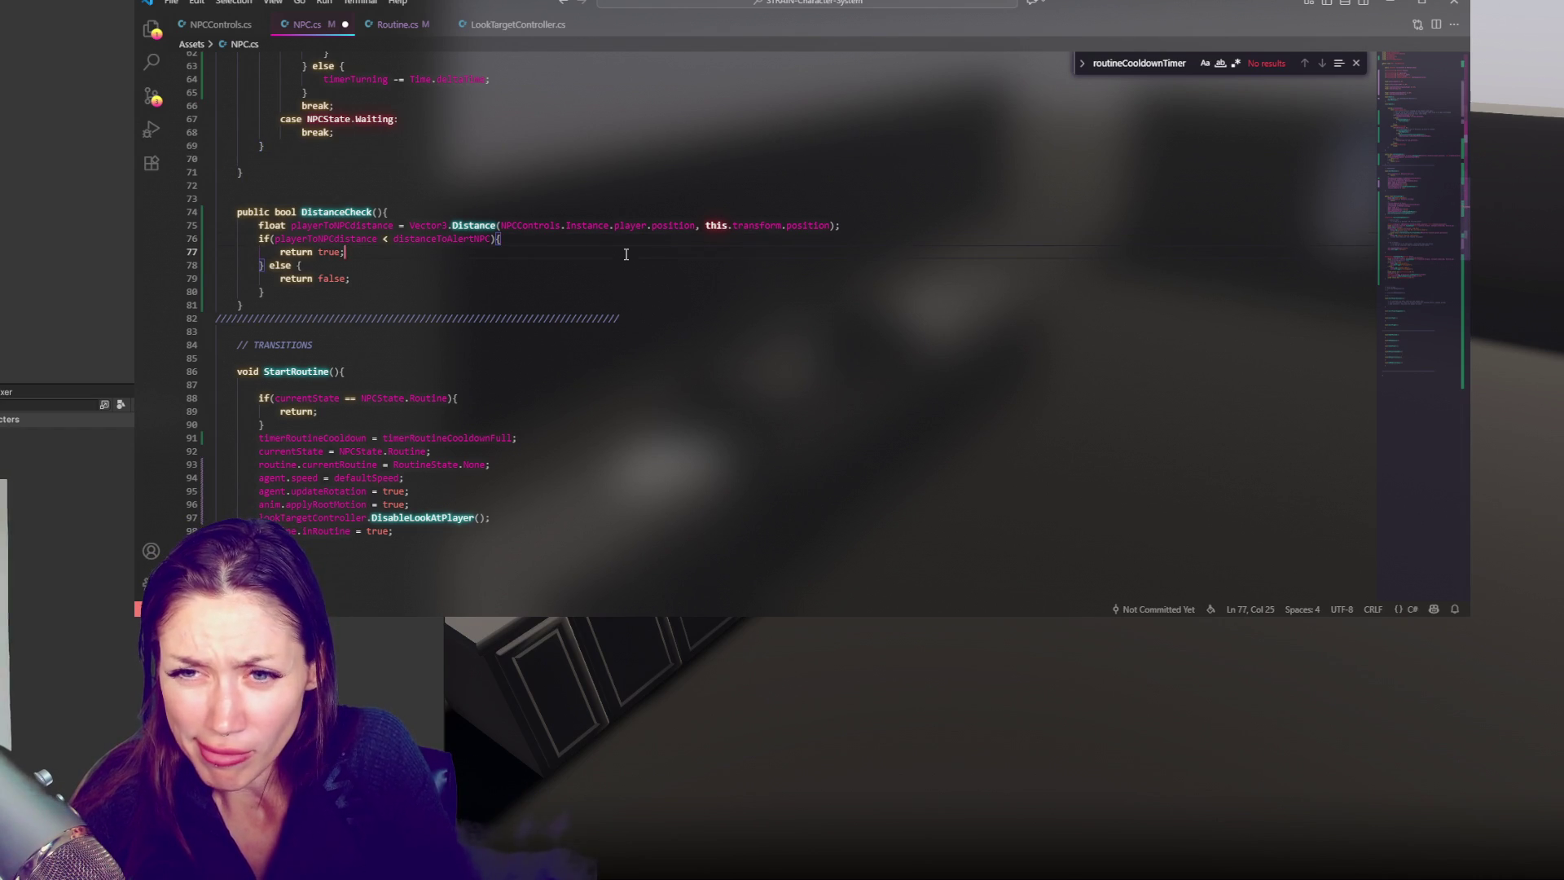
scroll(626, 254, "up", 10)
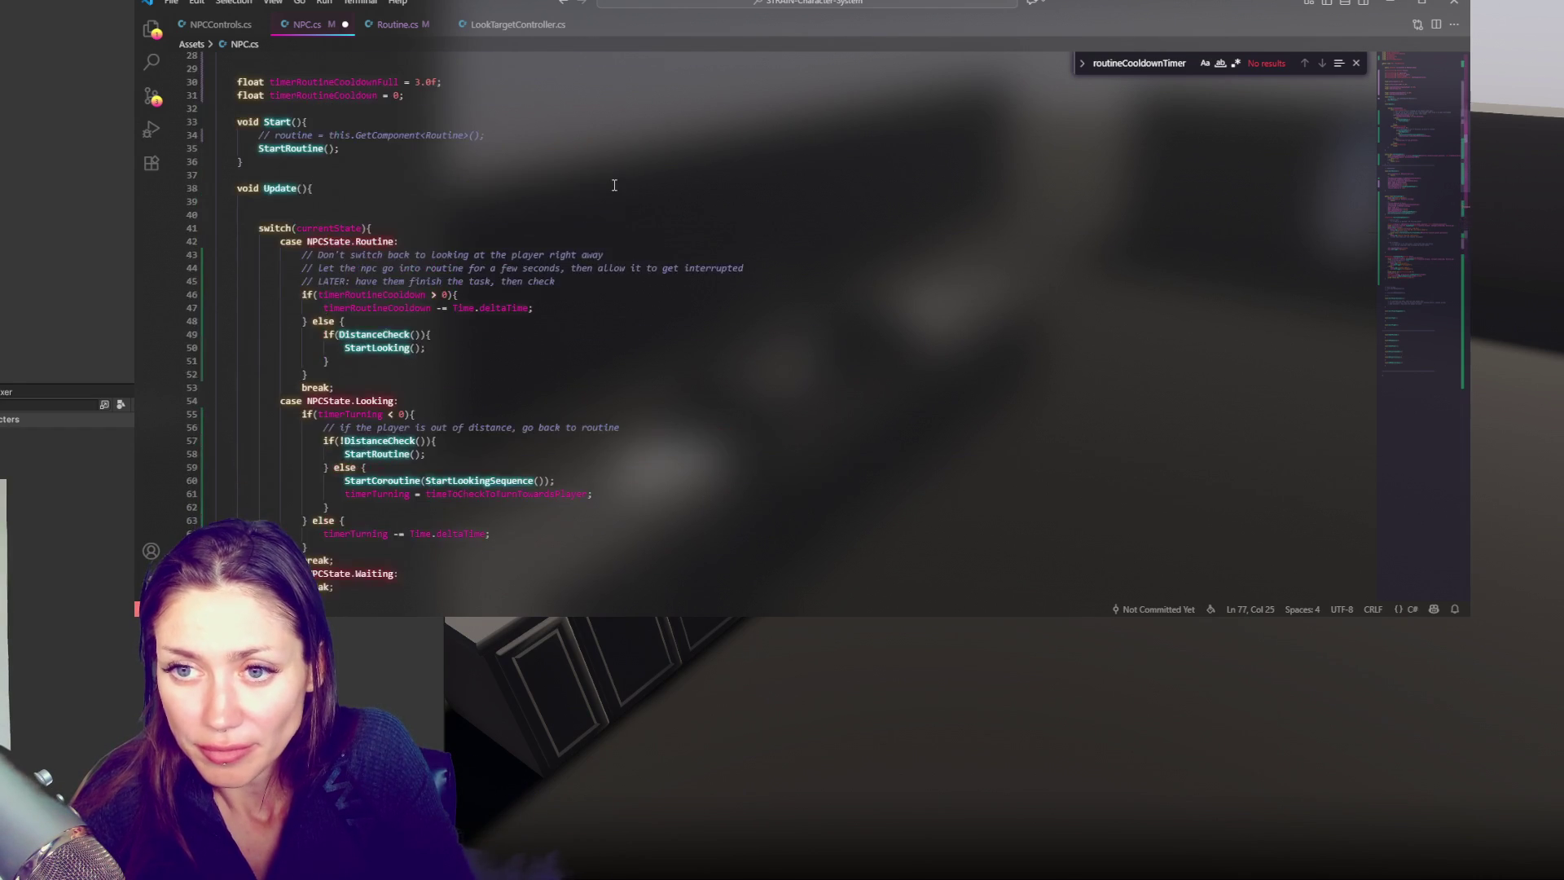
scroll(614, 184, "down", 5)
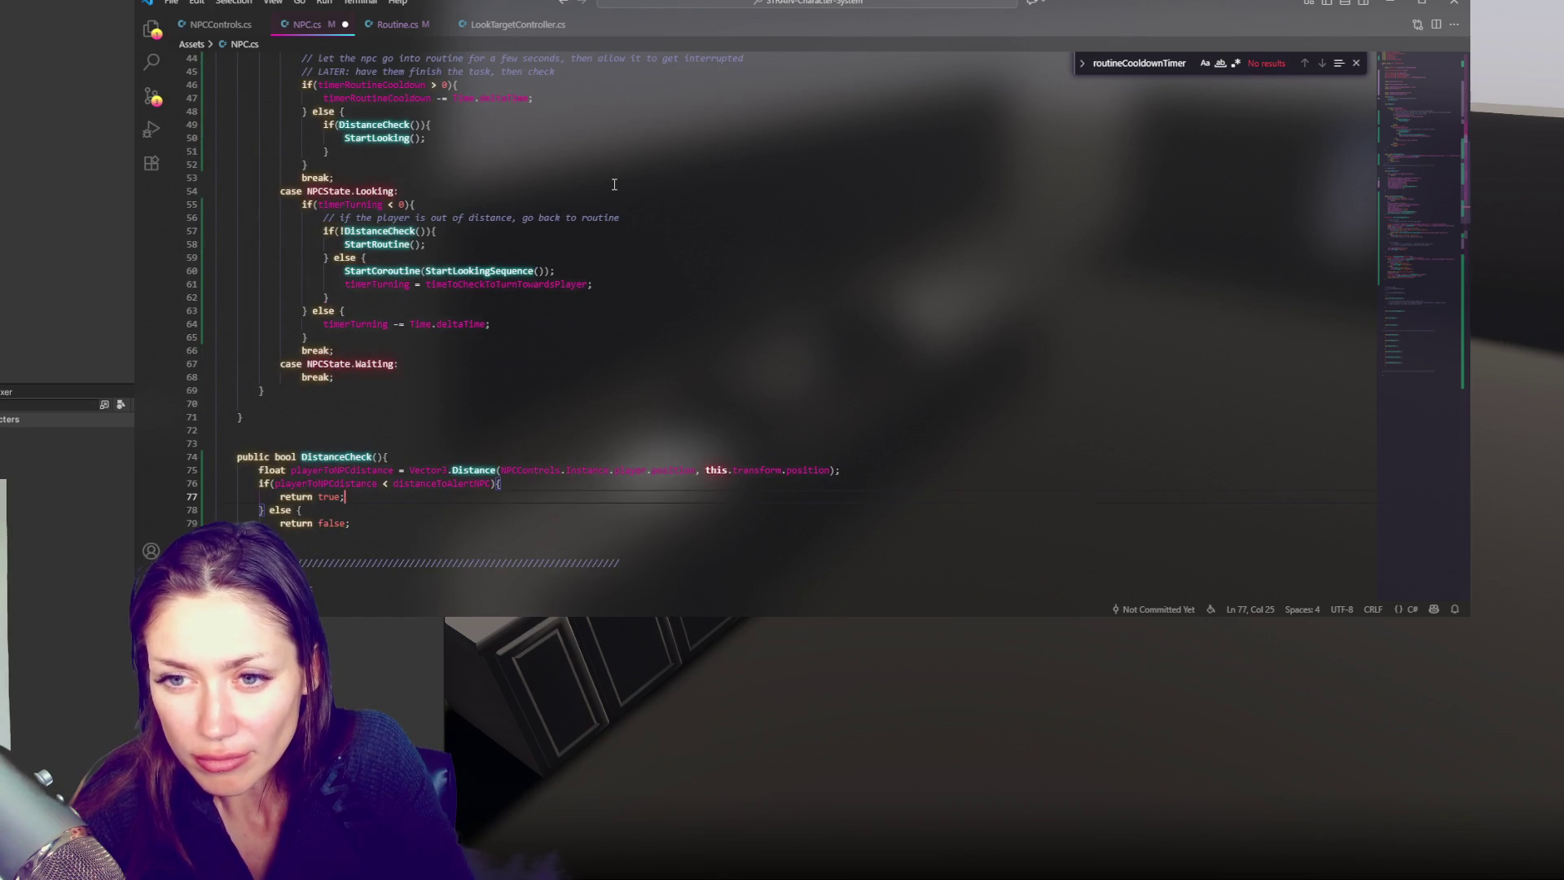
scroll(614, 185, "up", 3)
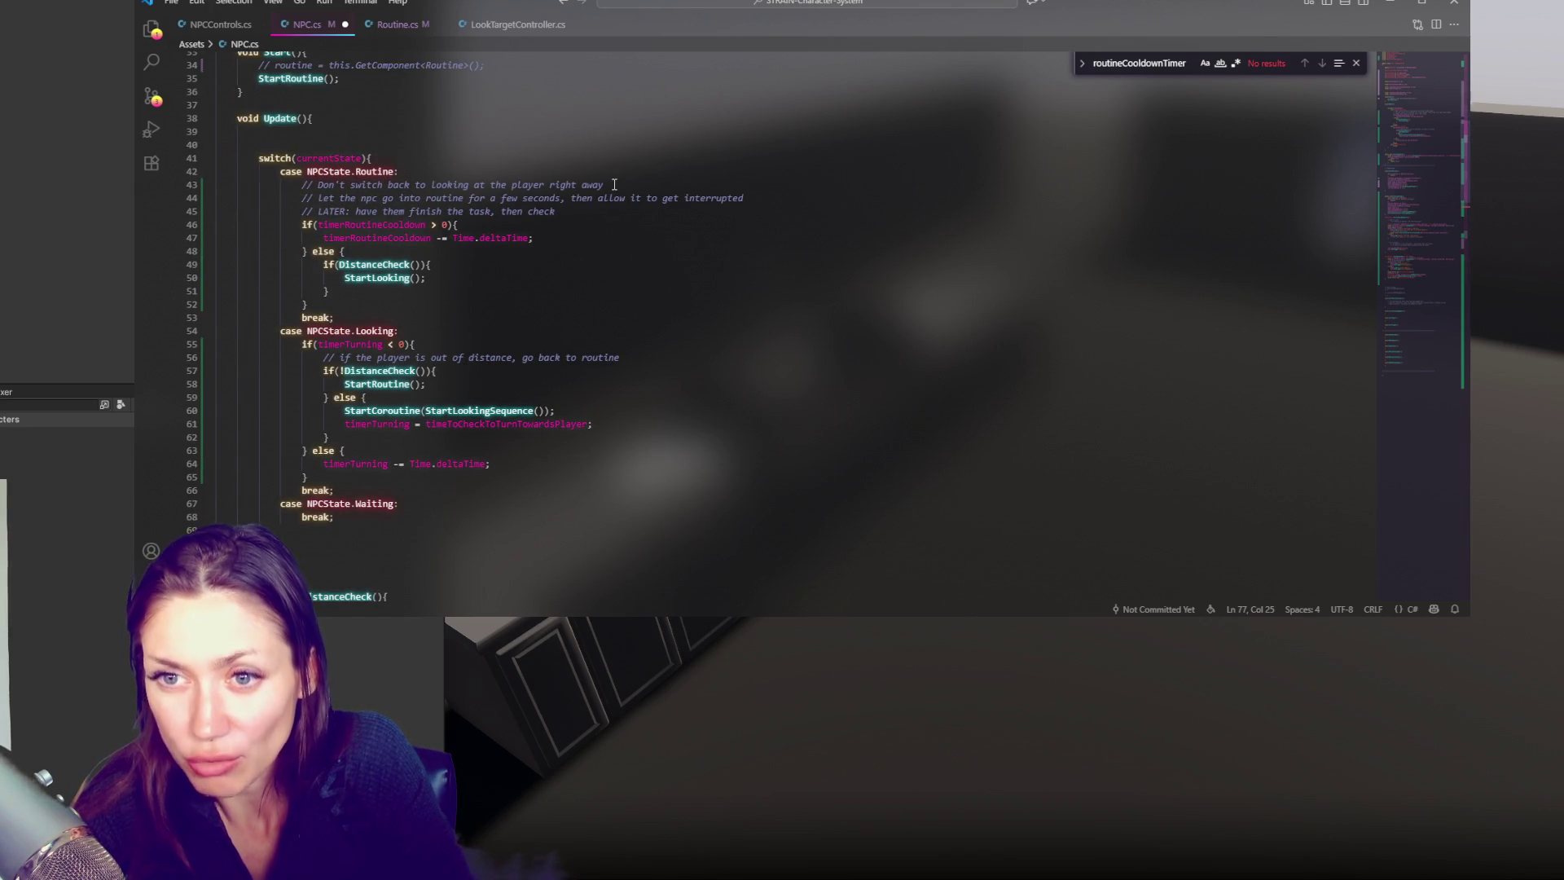
scroll(614, 185, "up", 5)
scroll(610, 203, "down", 10)
scroll(606, 209, "down", 5)
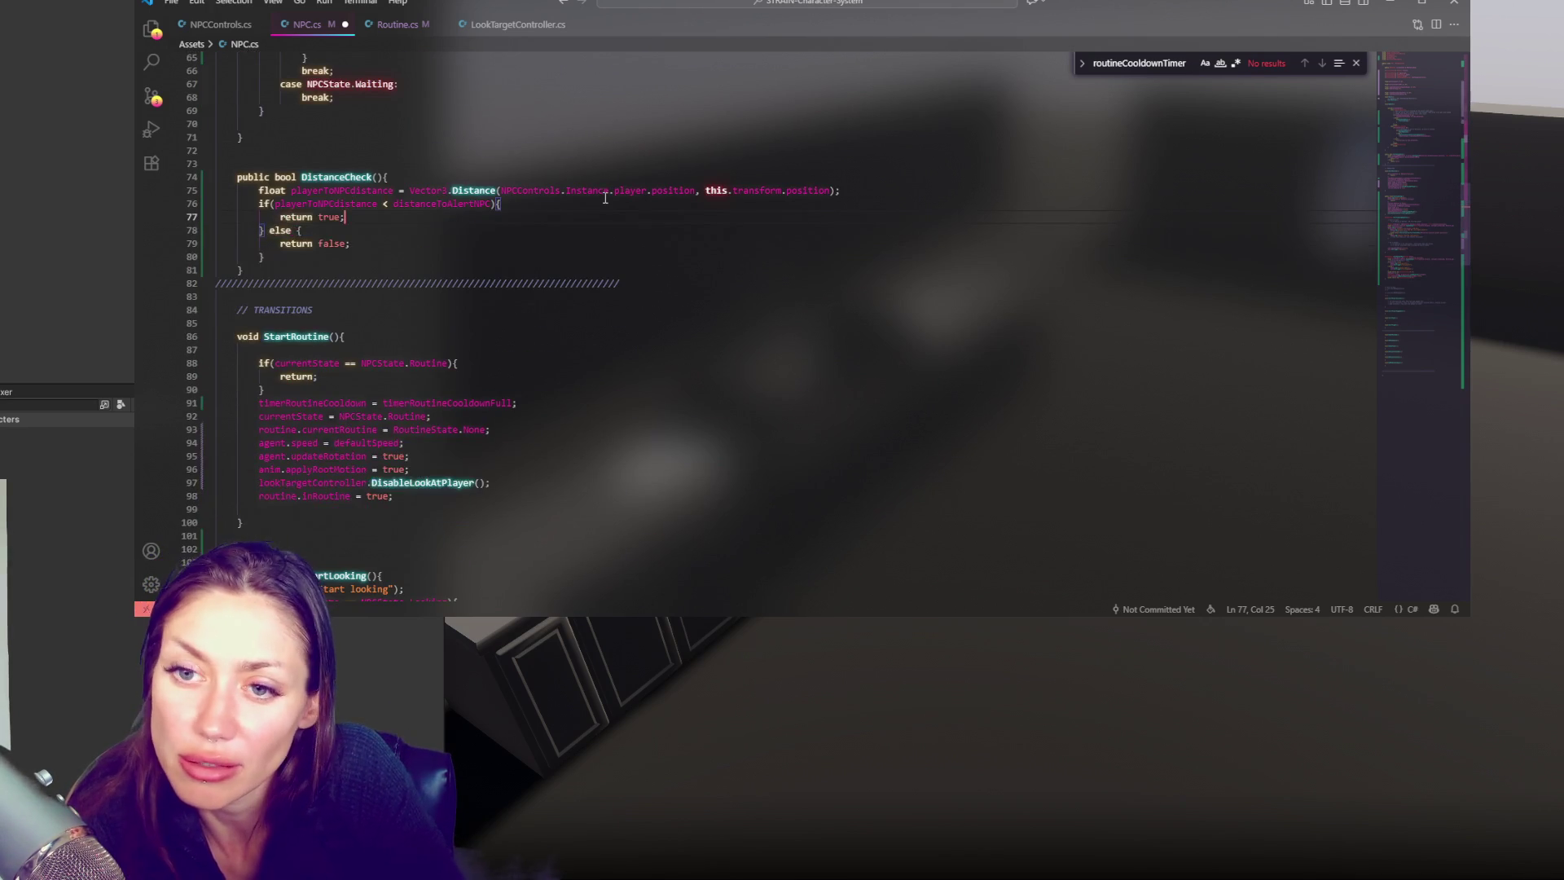
scroll(574, 205, "down", 6)
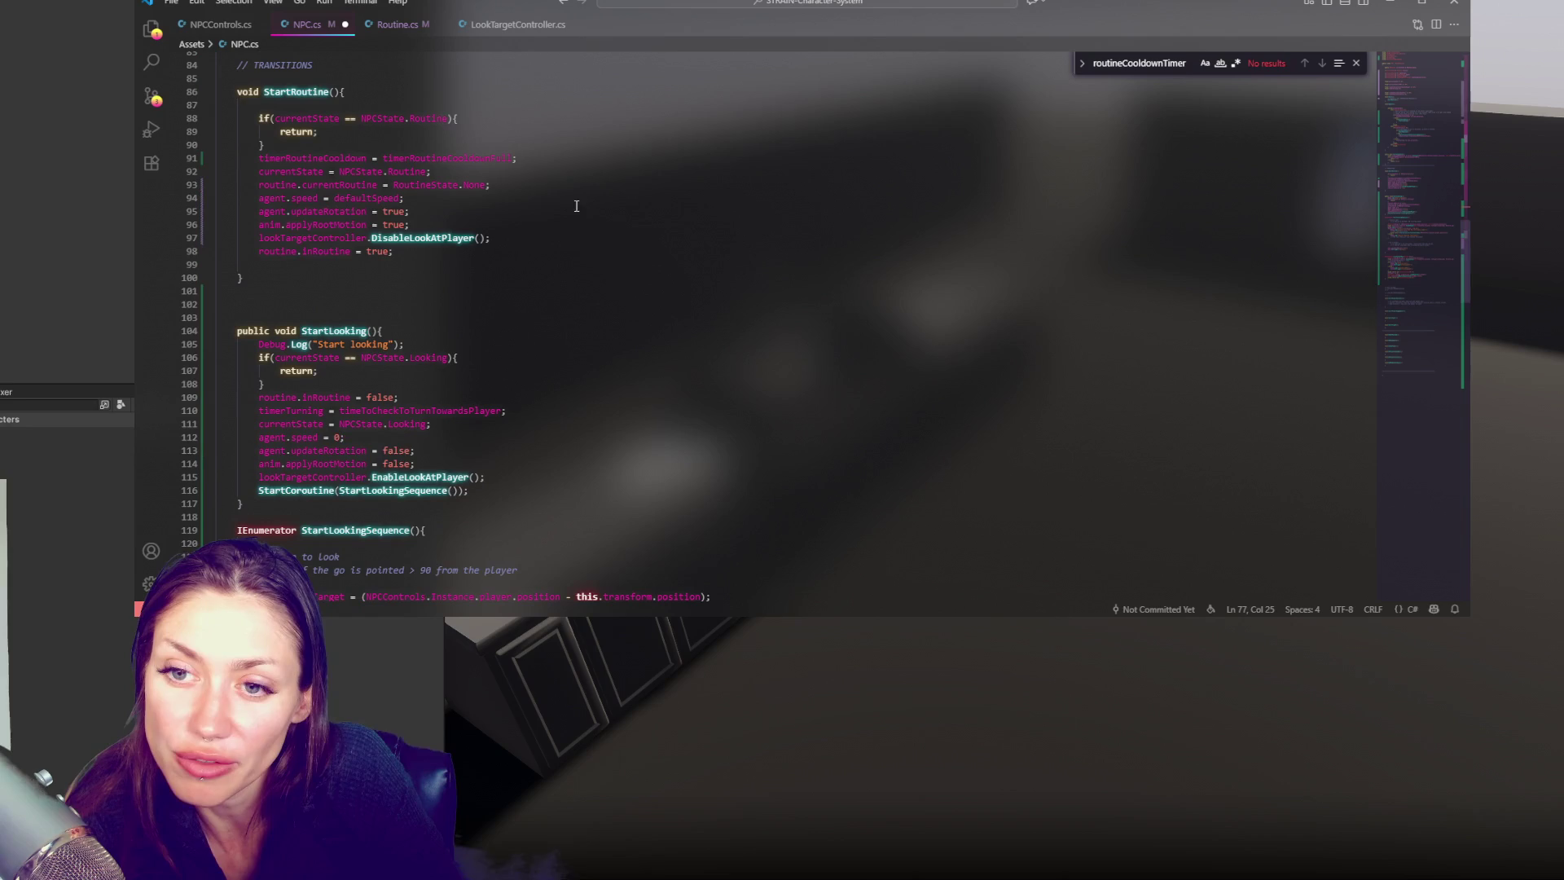
Replace the Routine script's Update guard with npcScript.currentState != NPCState.Routine
double_click(331, 252)
key("ctrl+f")
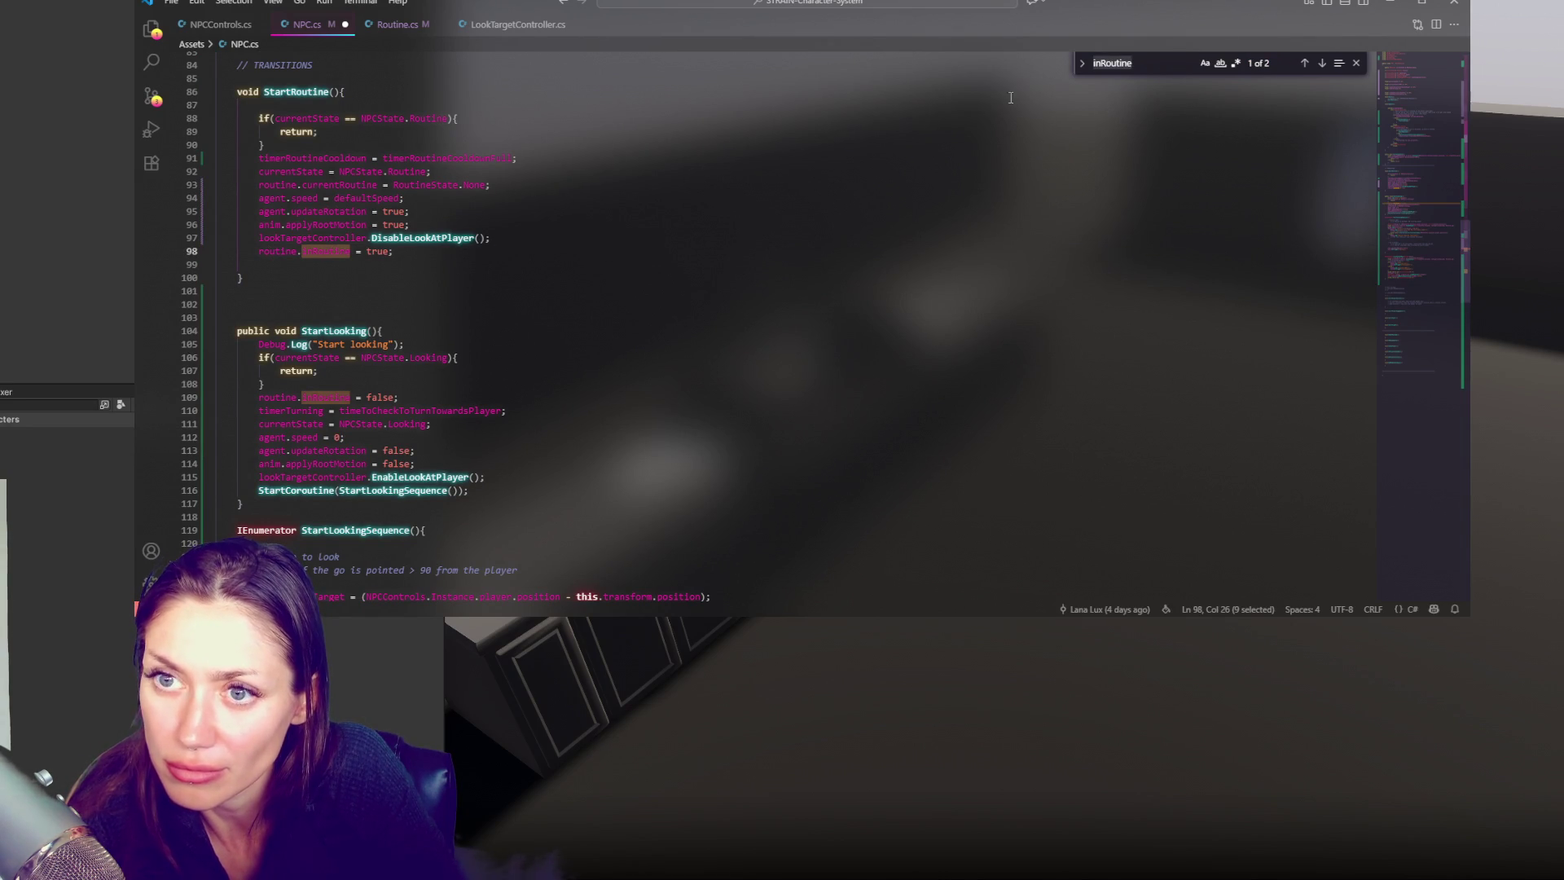
left_click(396, 25)
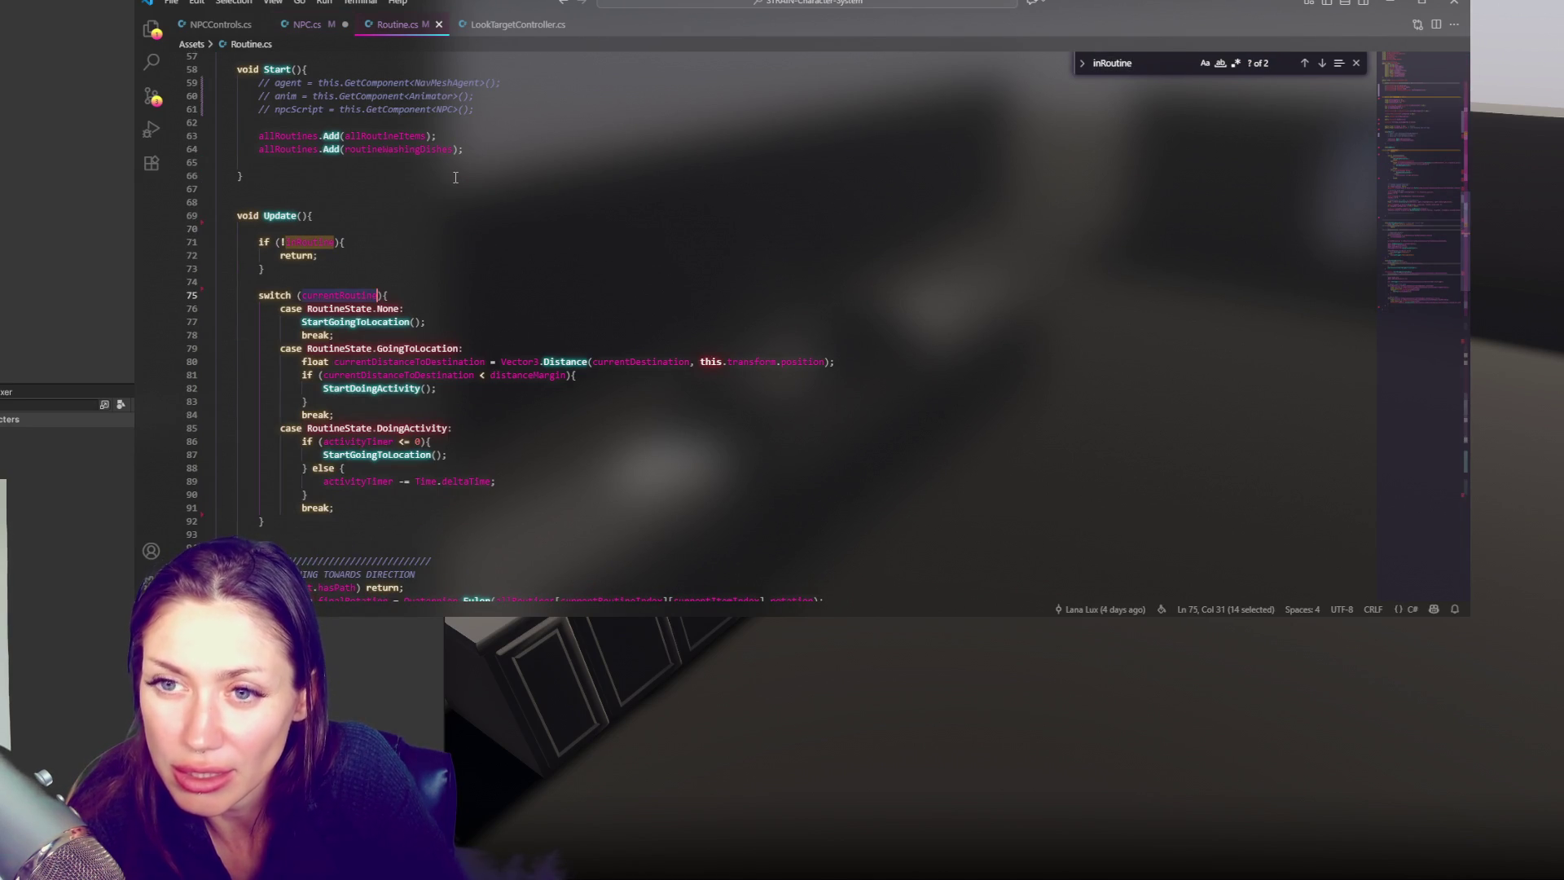
scroll(407, 228, "up", 5)
scroll(342, 260, "down", 4)
double_click(314, 278)
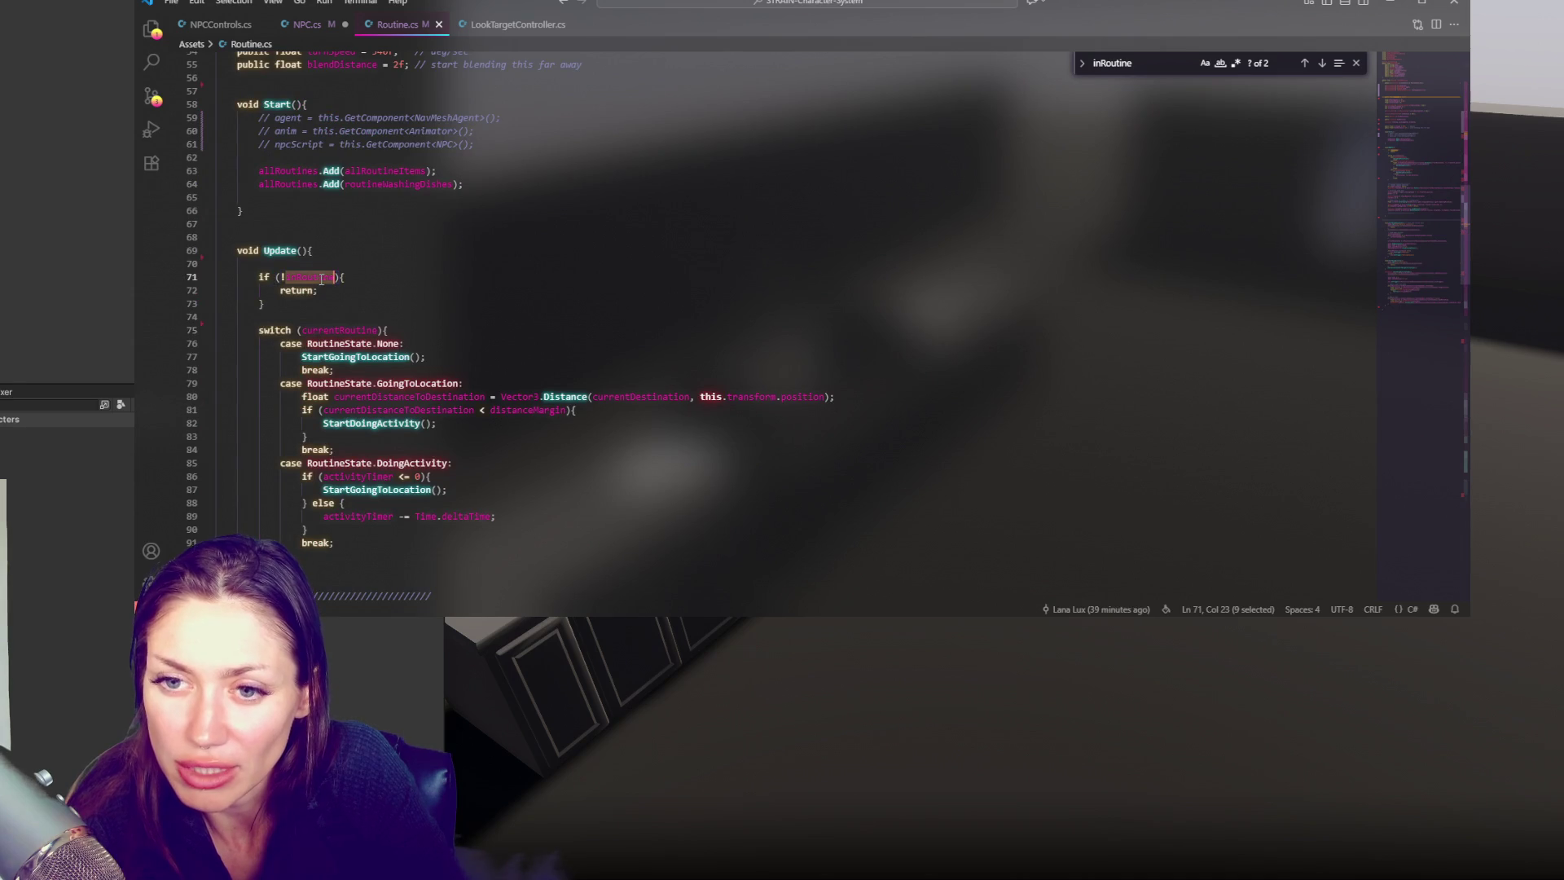
key("BackSpace")
key("BackSpace")
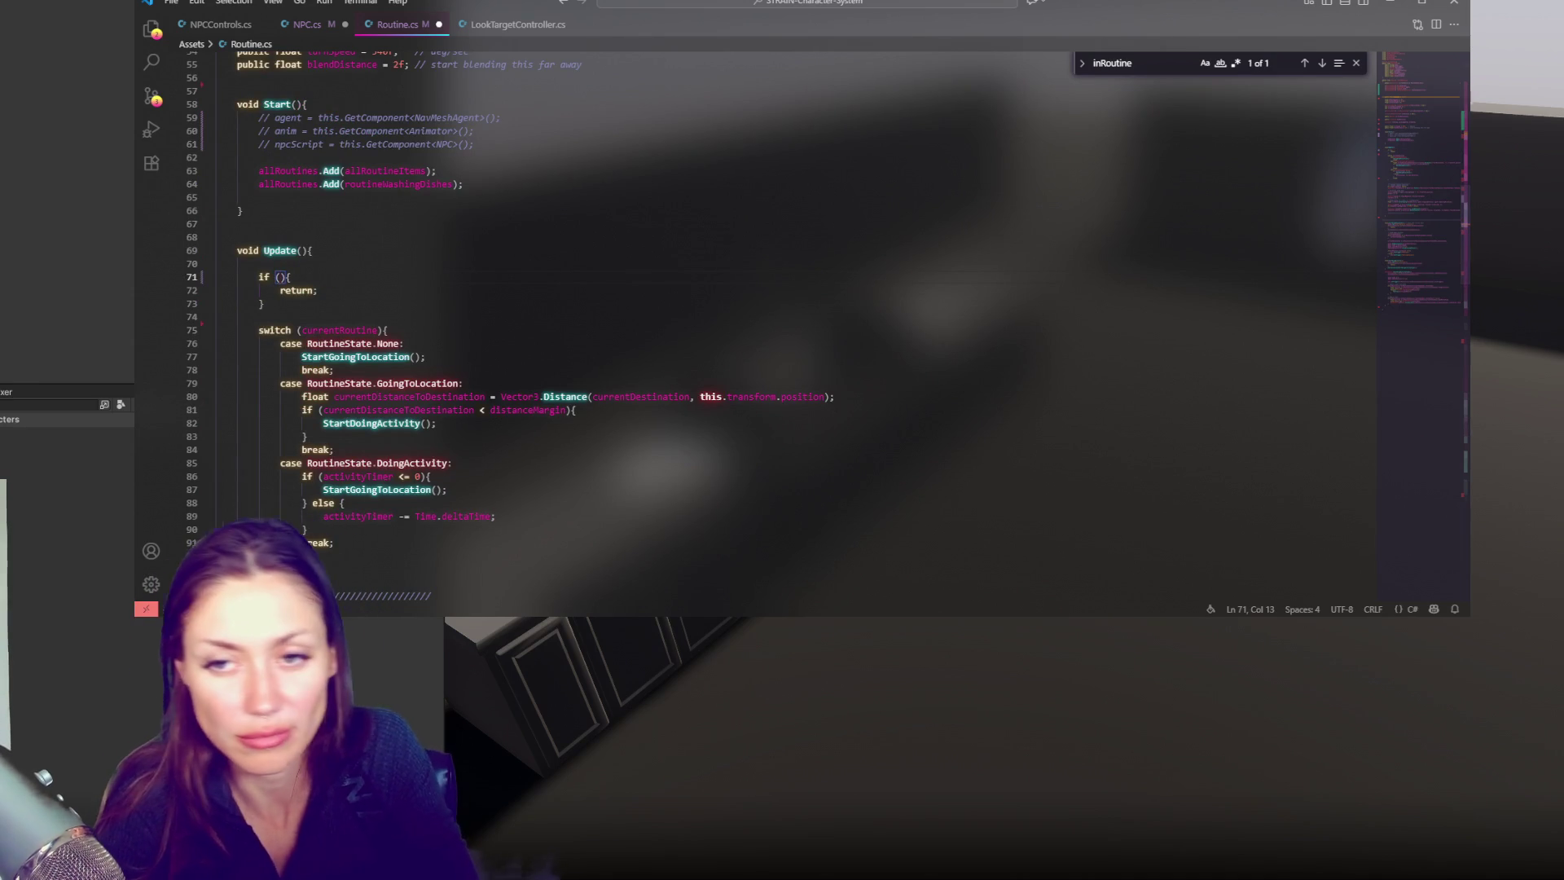
type("NPC")
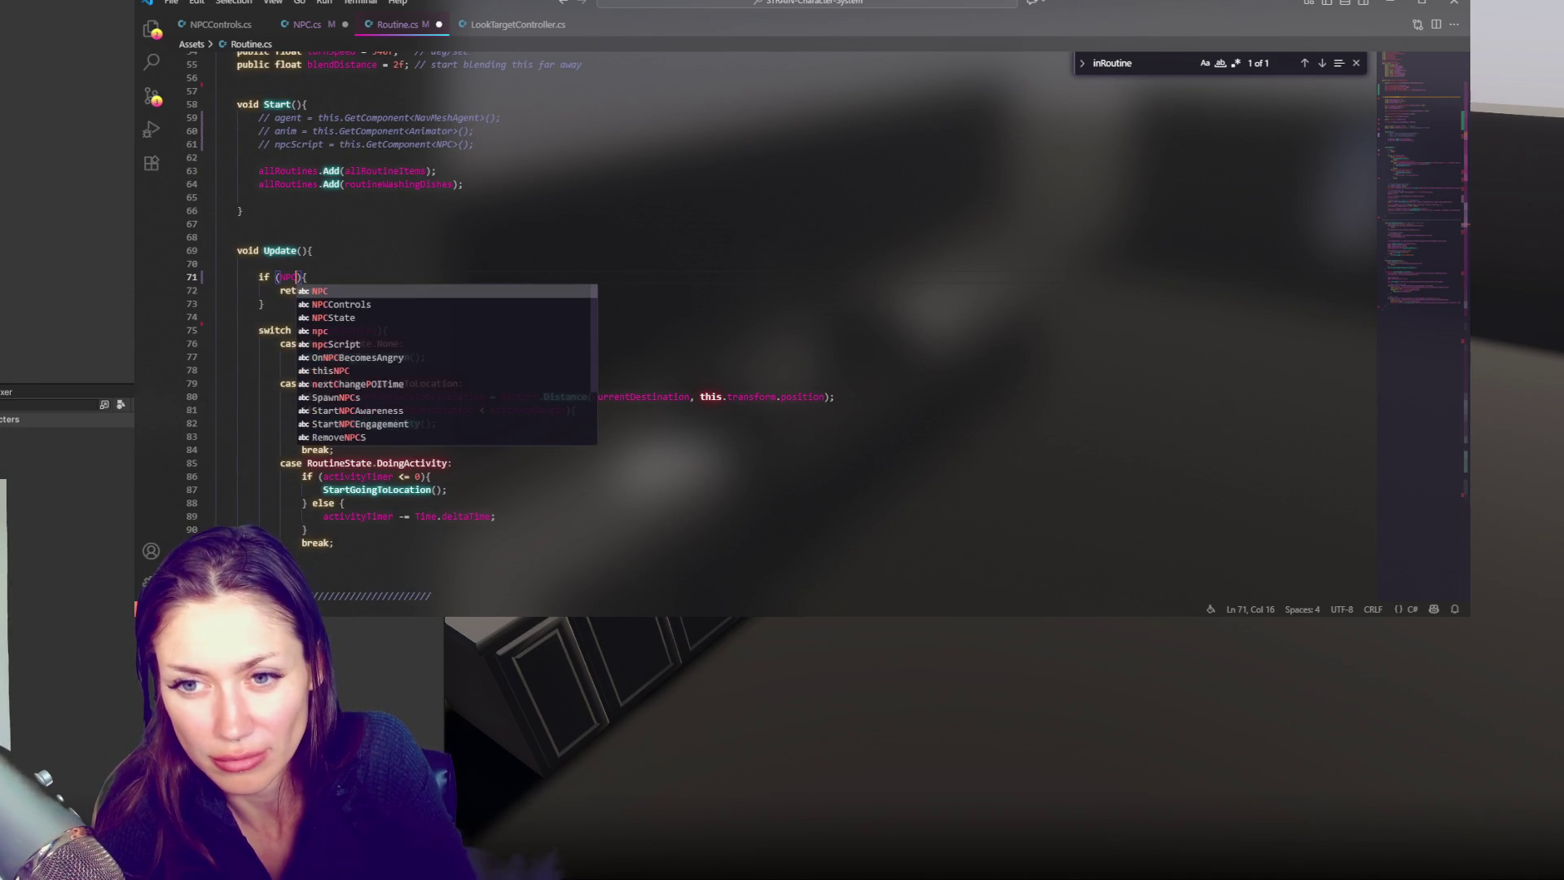
key("BackSpace")
key("BackSpace")
key("BackSpace")
type("npcScrip")
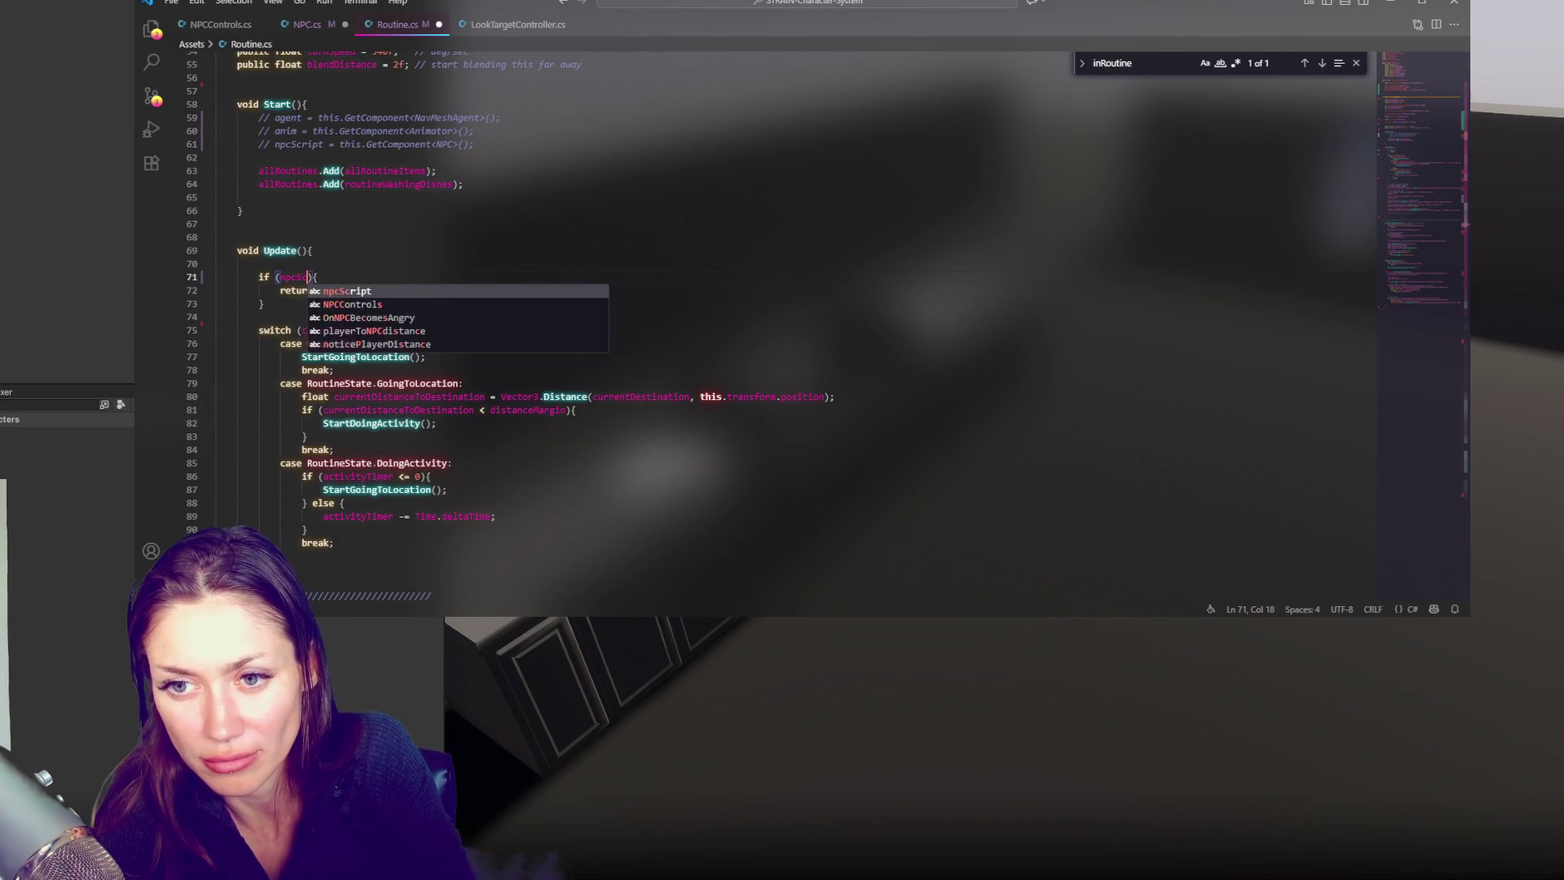
type("t.")
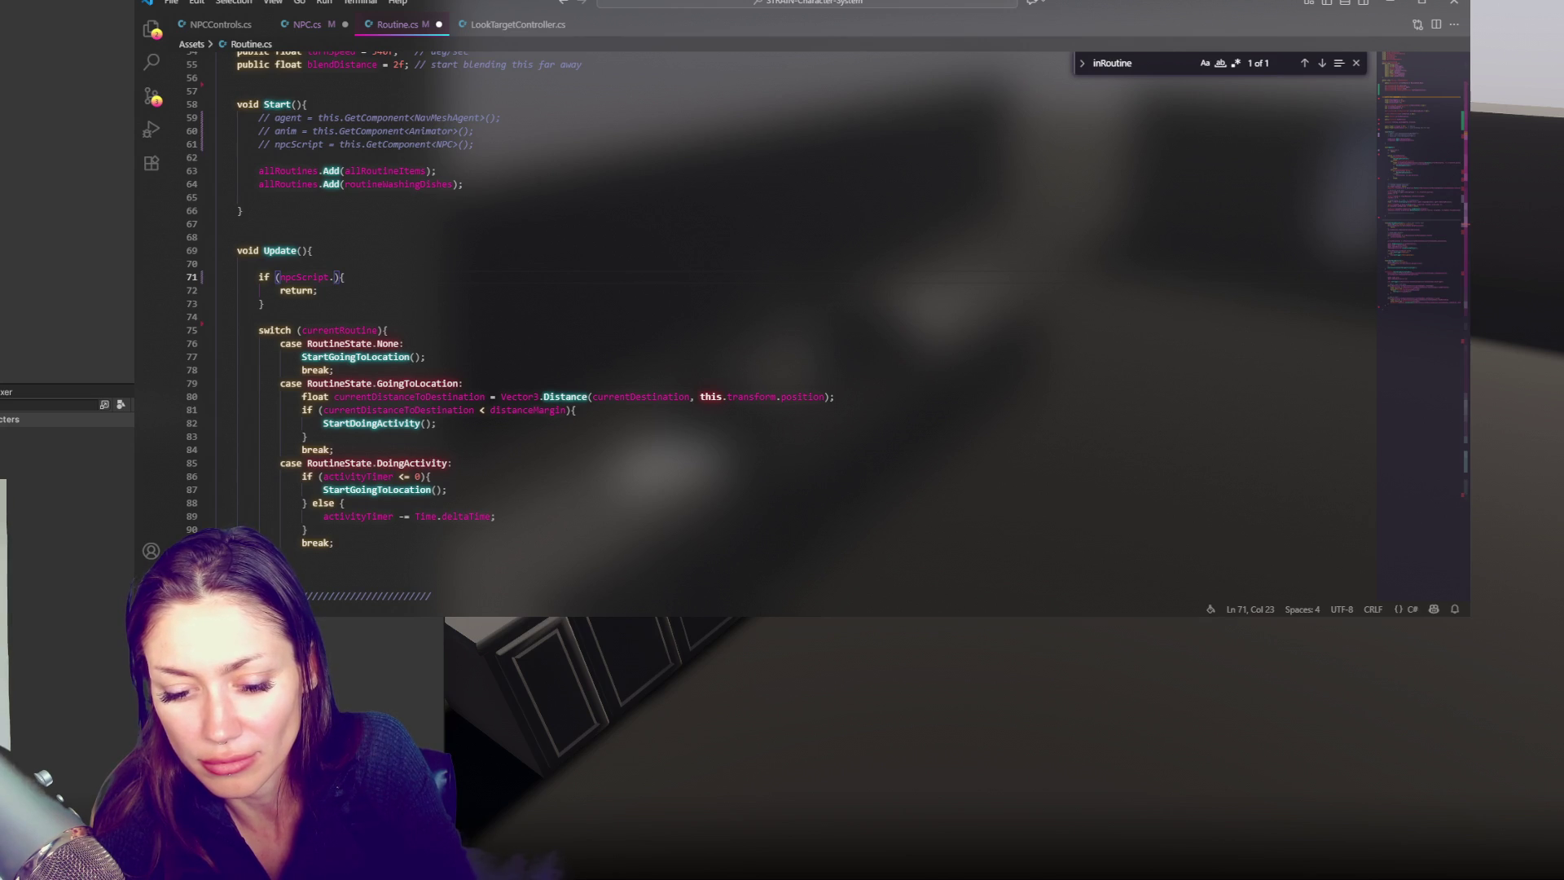
type("currentState")
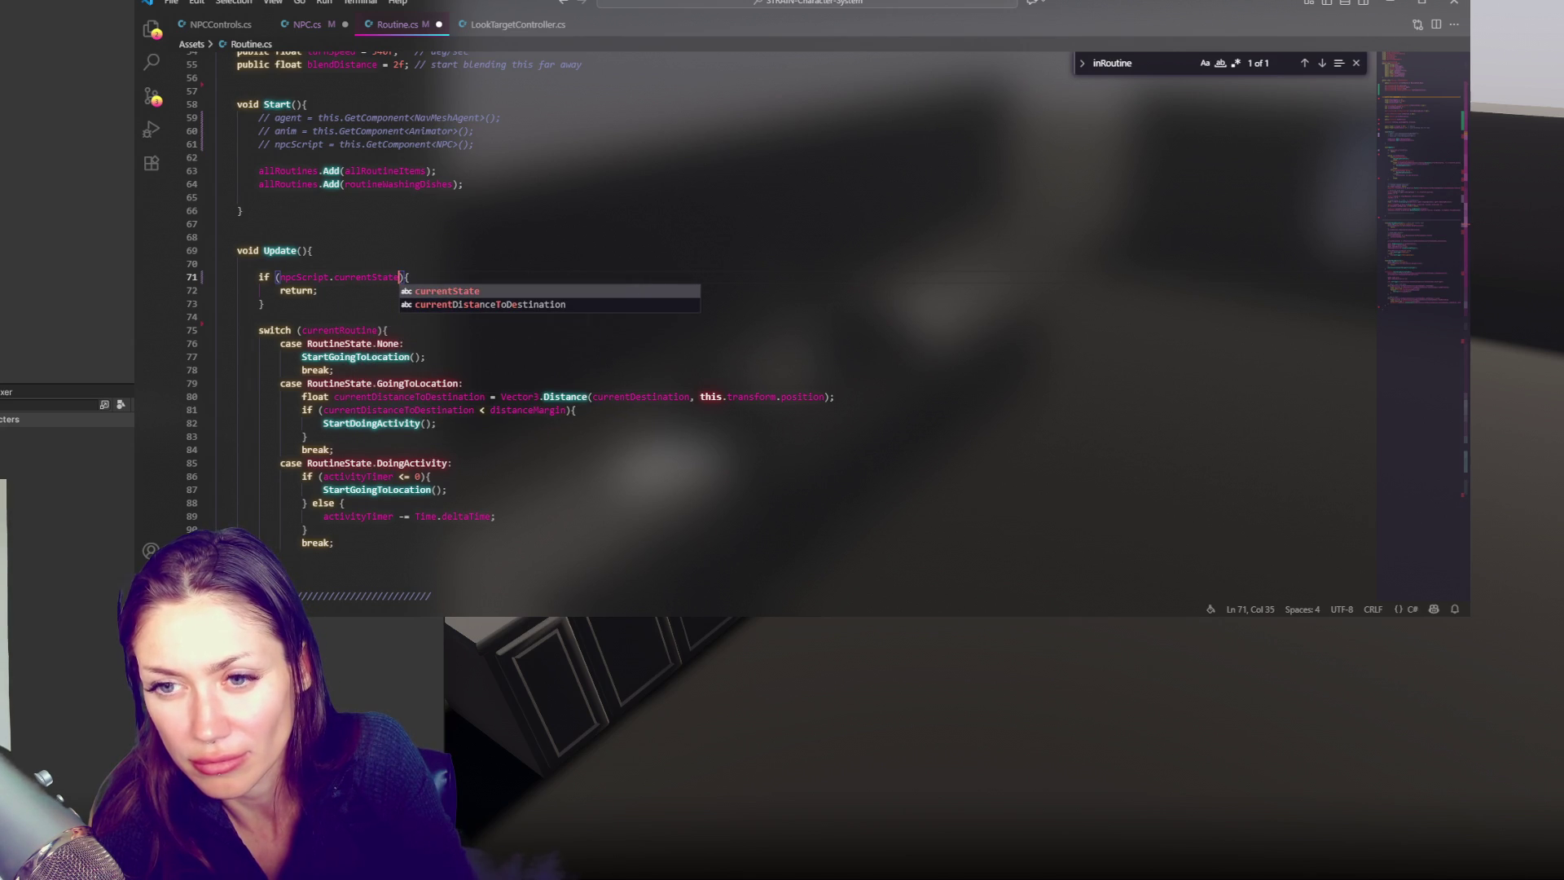
type(" != ")
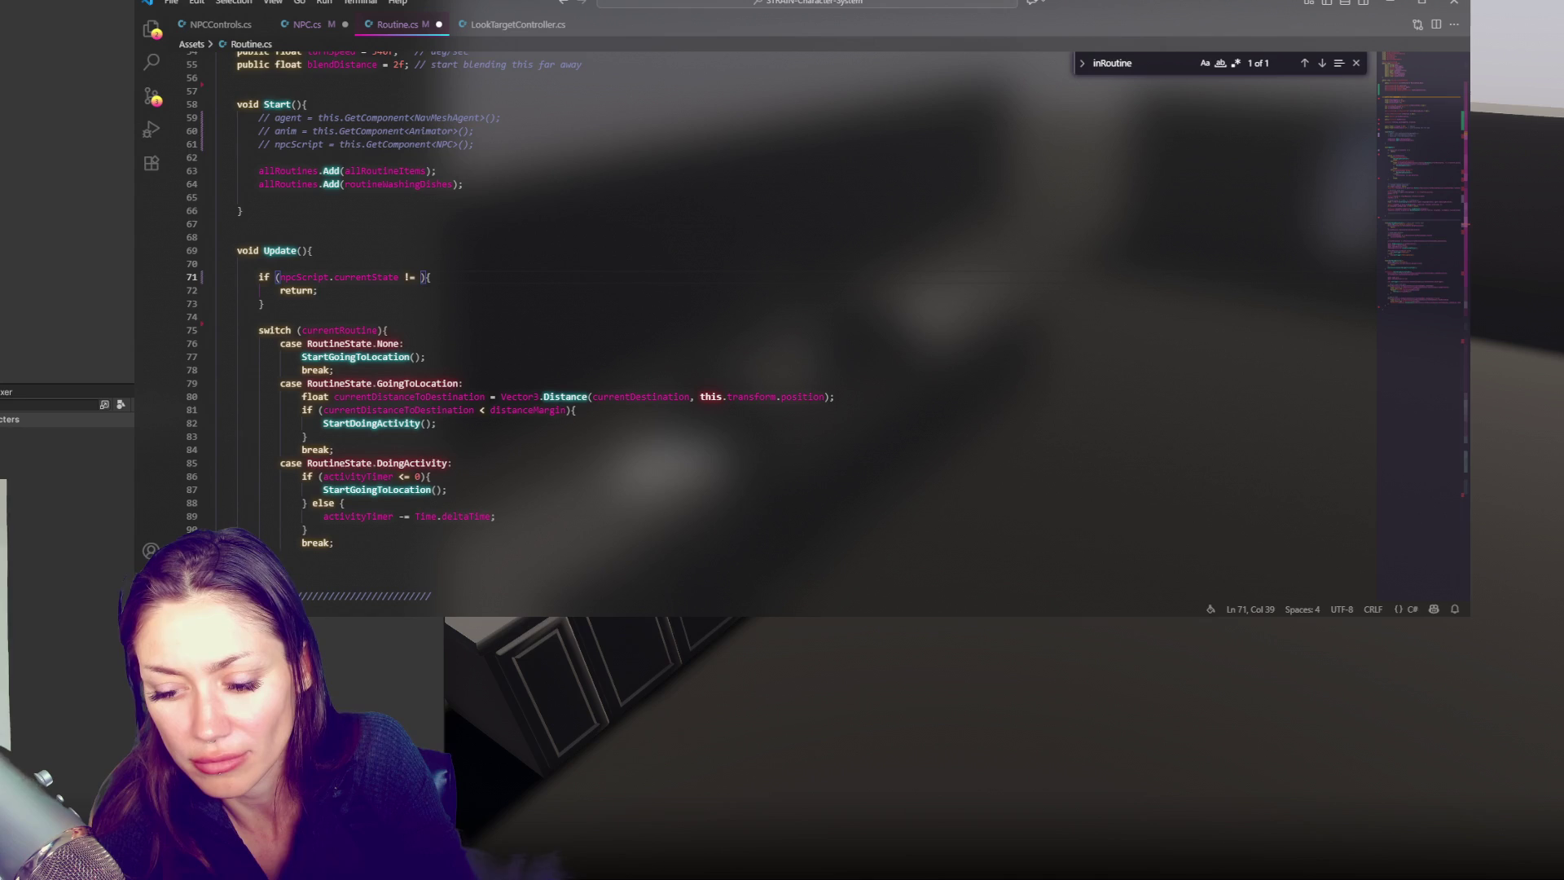
type("NPCState.Ro")
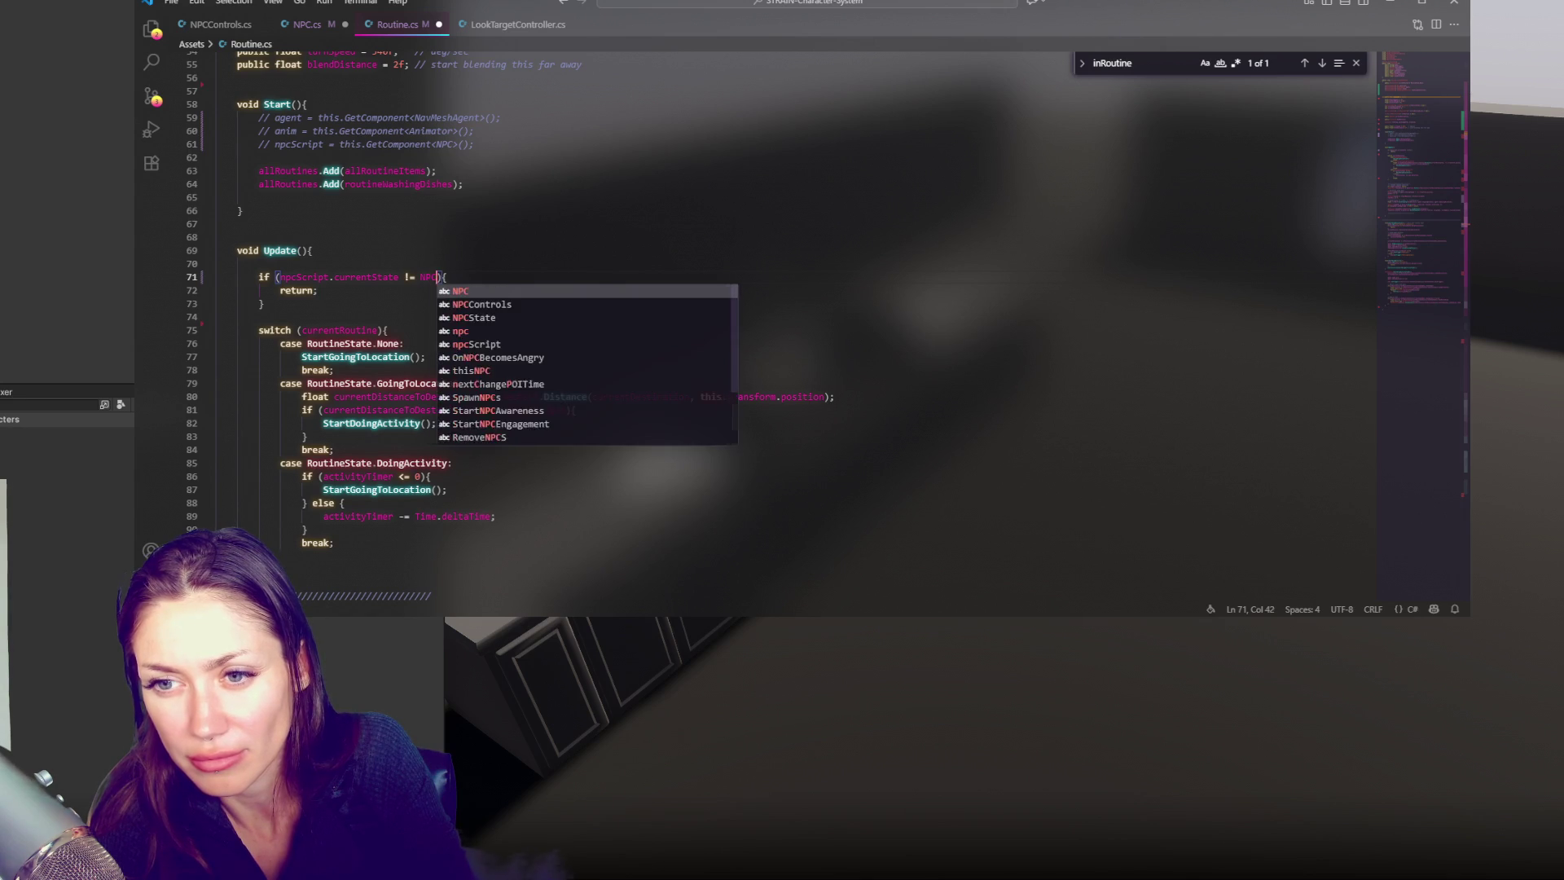
type("utine")
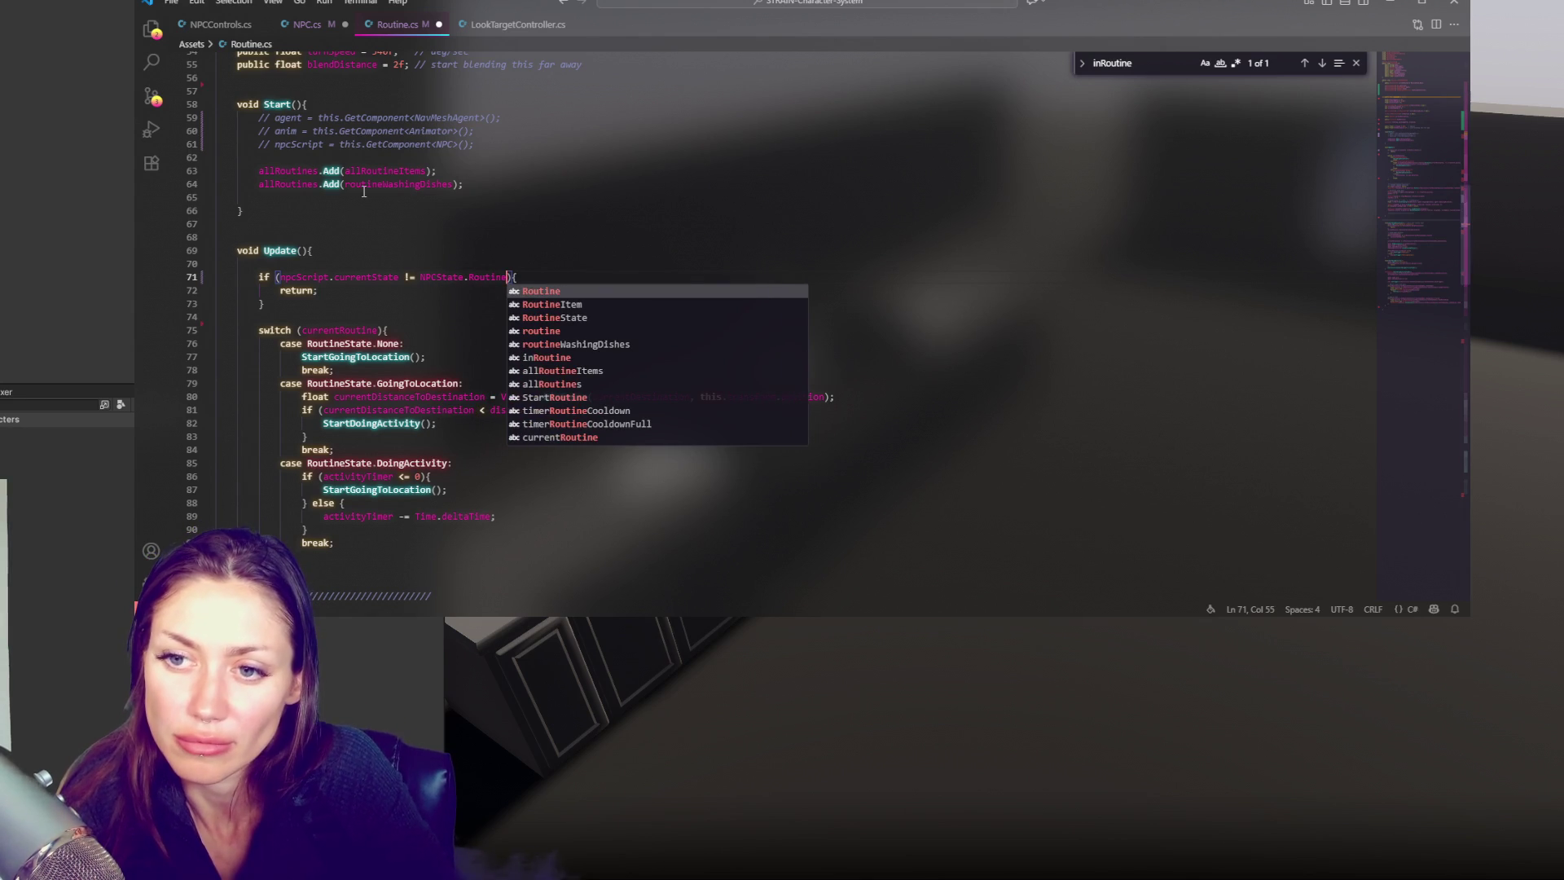
Delete the inRoutine field declaration from the Routine script and save it
left_click(310, 28)
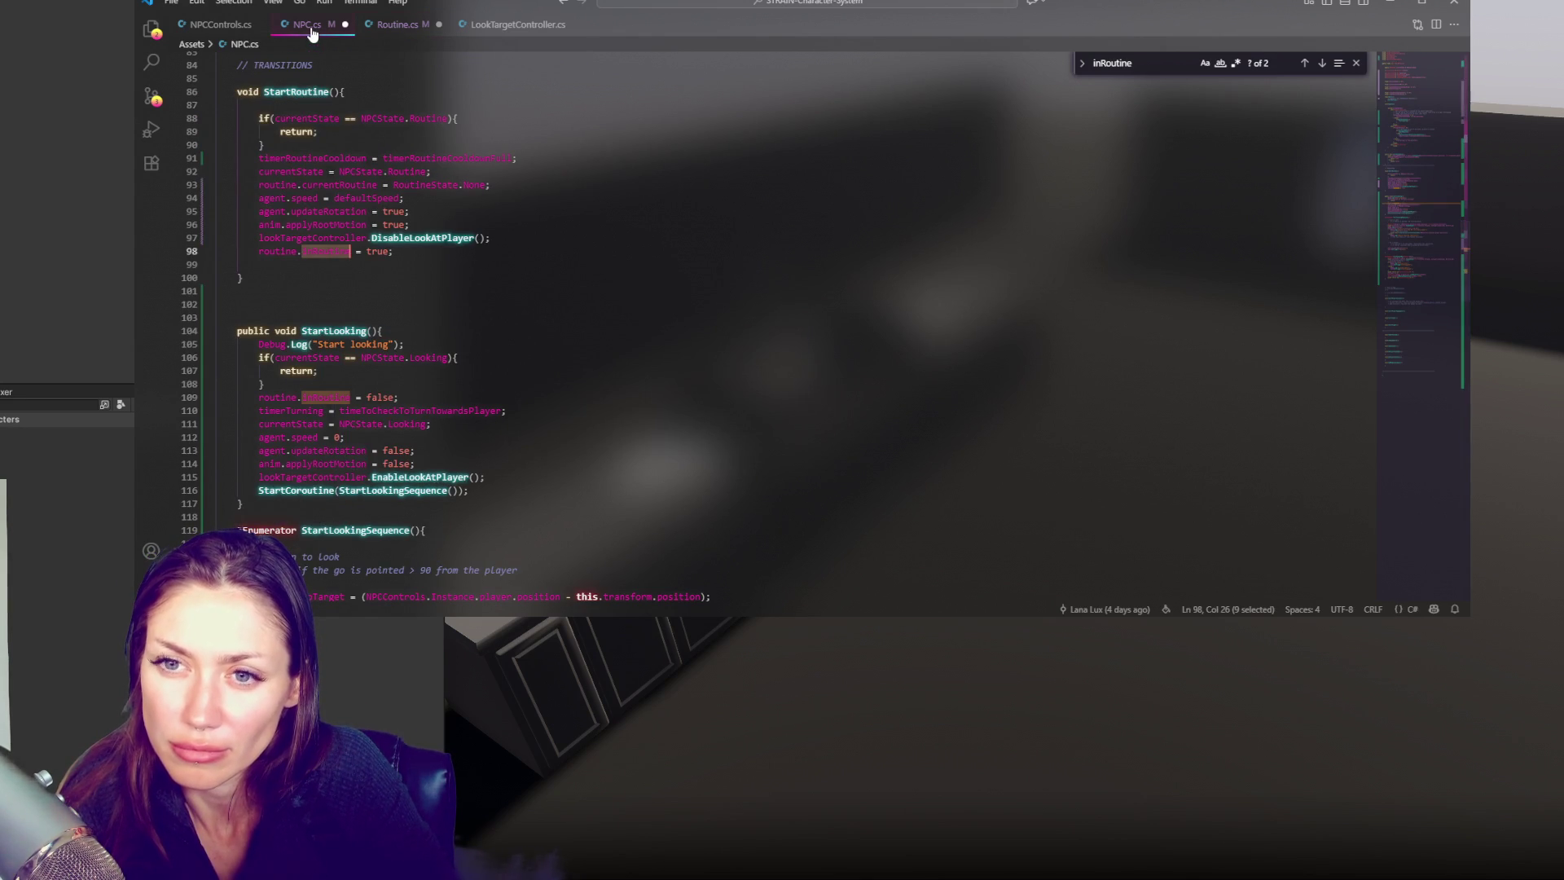
left_click(398, 25)
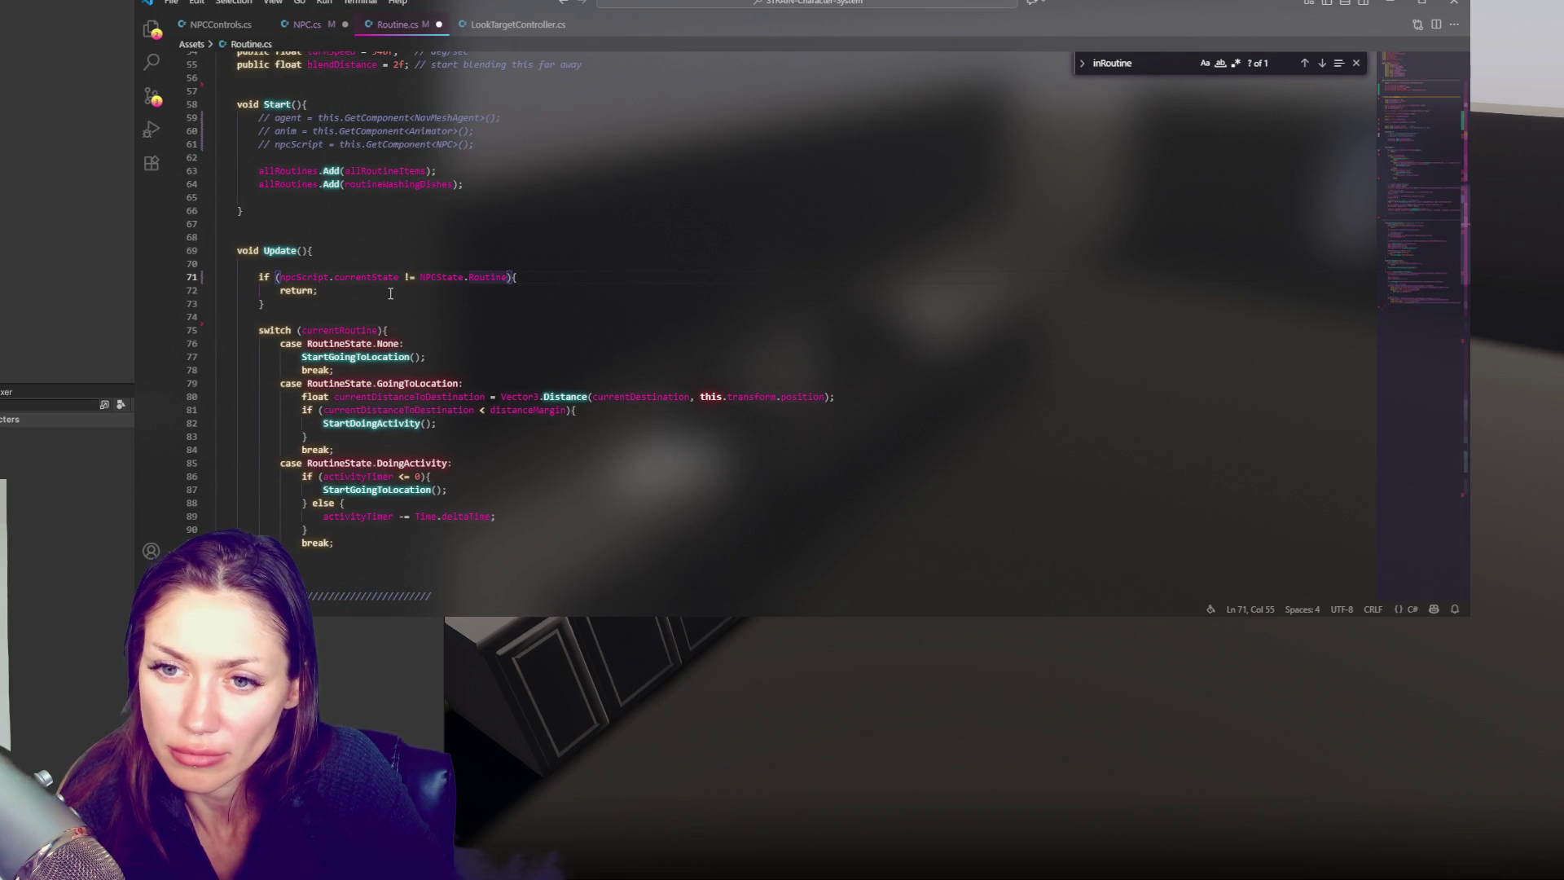
scroll(411, 203, "up", 10)
key("F3")
key("ctrl+slash")
key("ctrl+f")
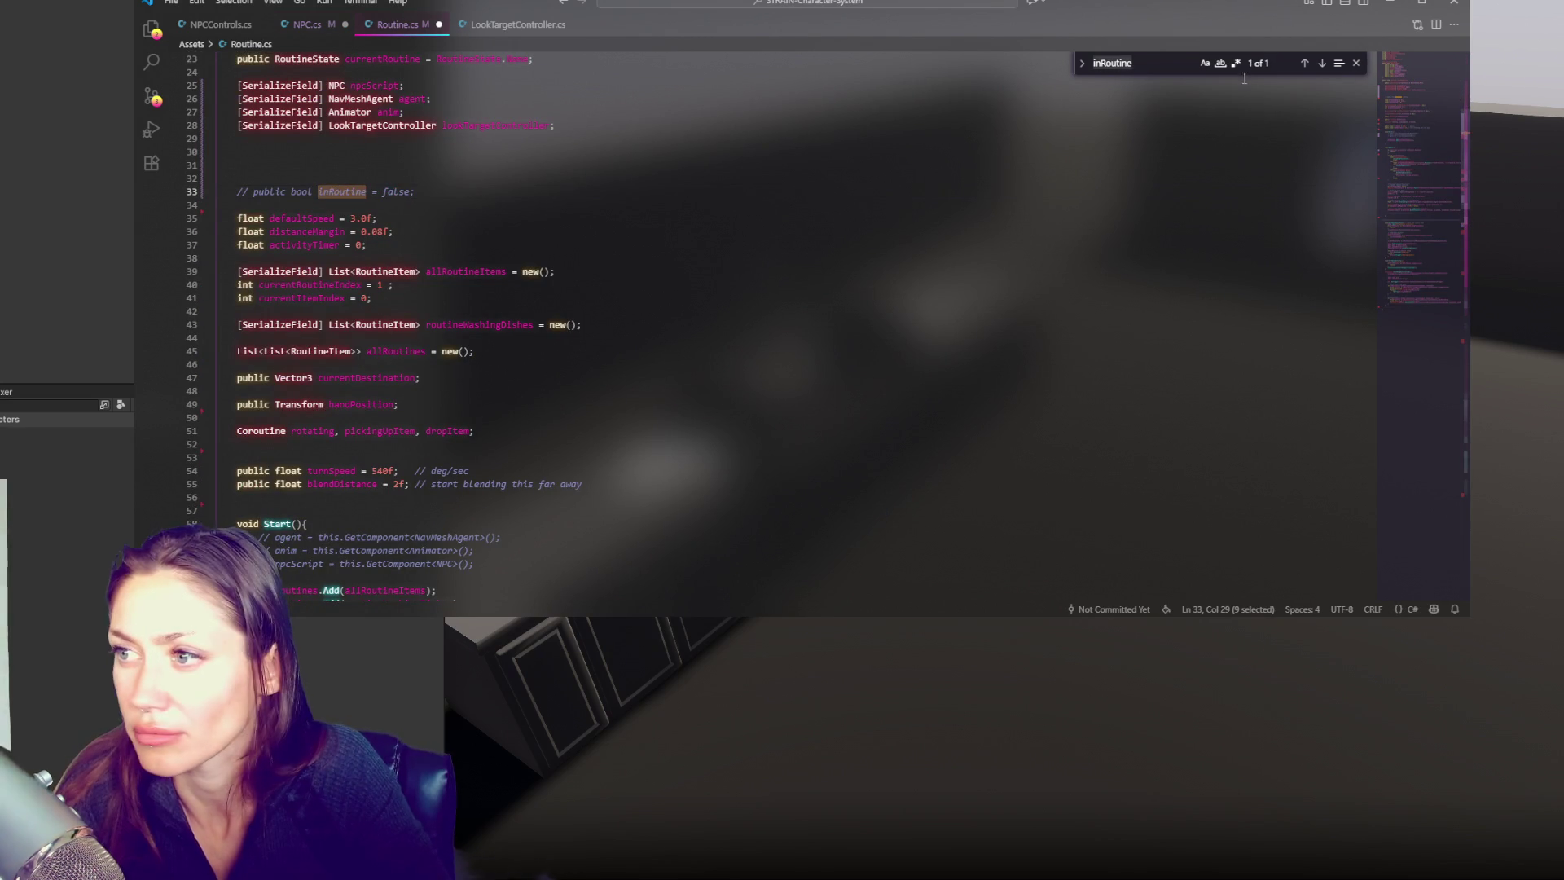
left_click_drag(538, 193, 579, 170)
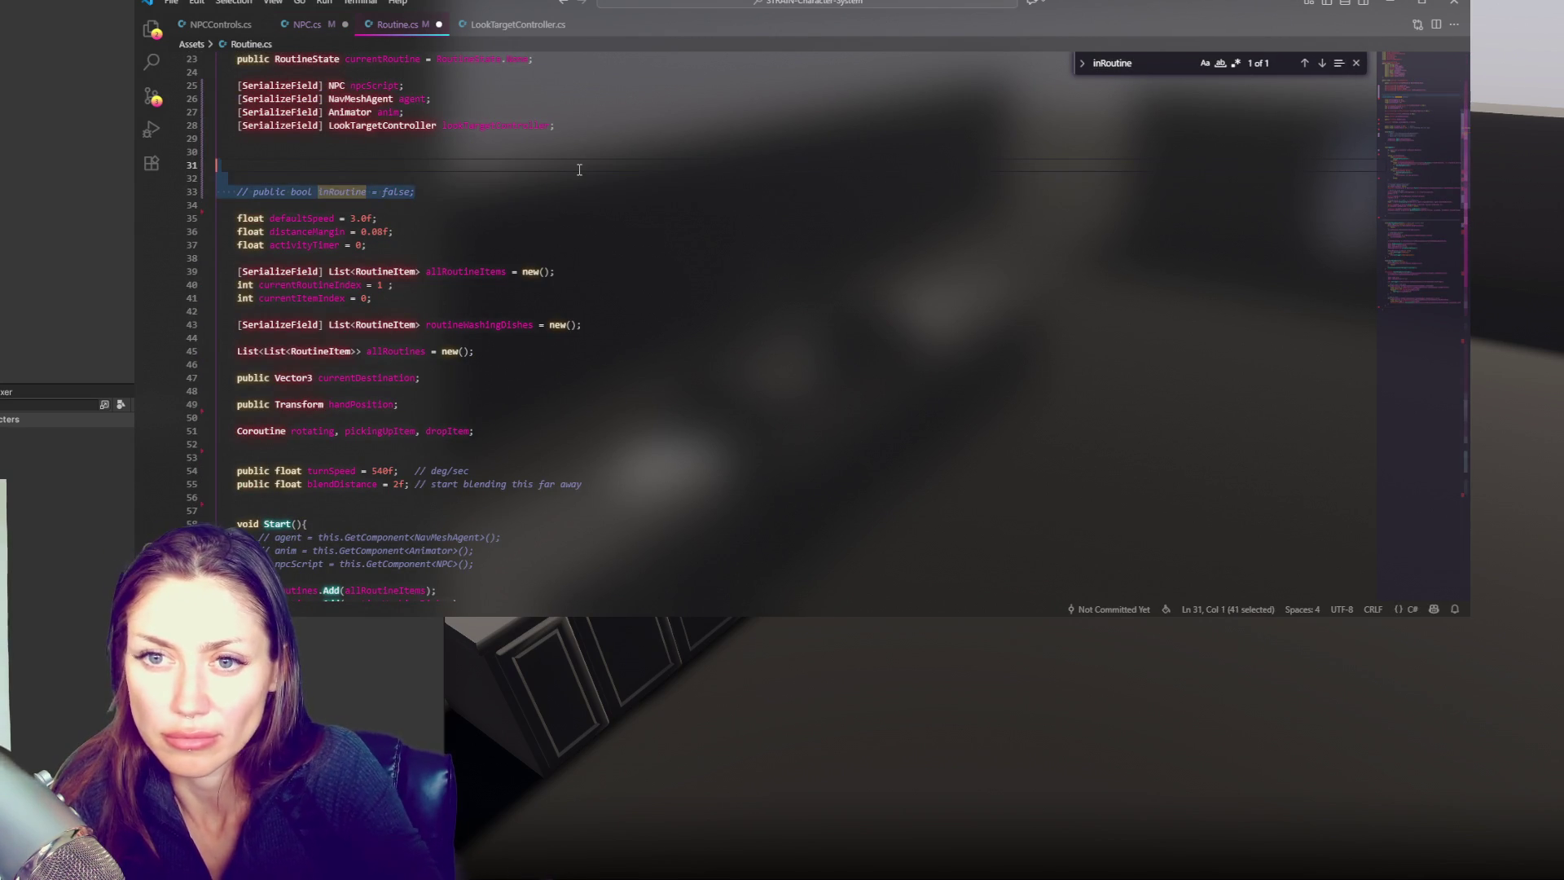
key("Delete")
key("ctrl+s")
Remove the inRoutine = false and inRoutine = true lines from NPC.cs and save
left_click(314, 24)
scroll(350, 208, "down", 4)
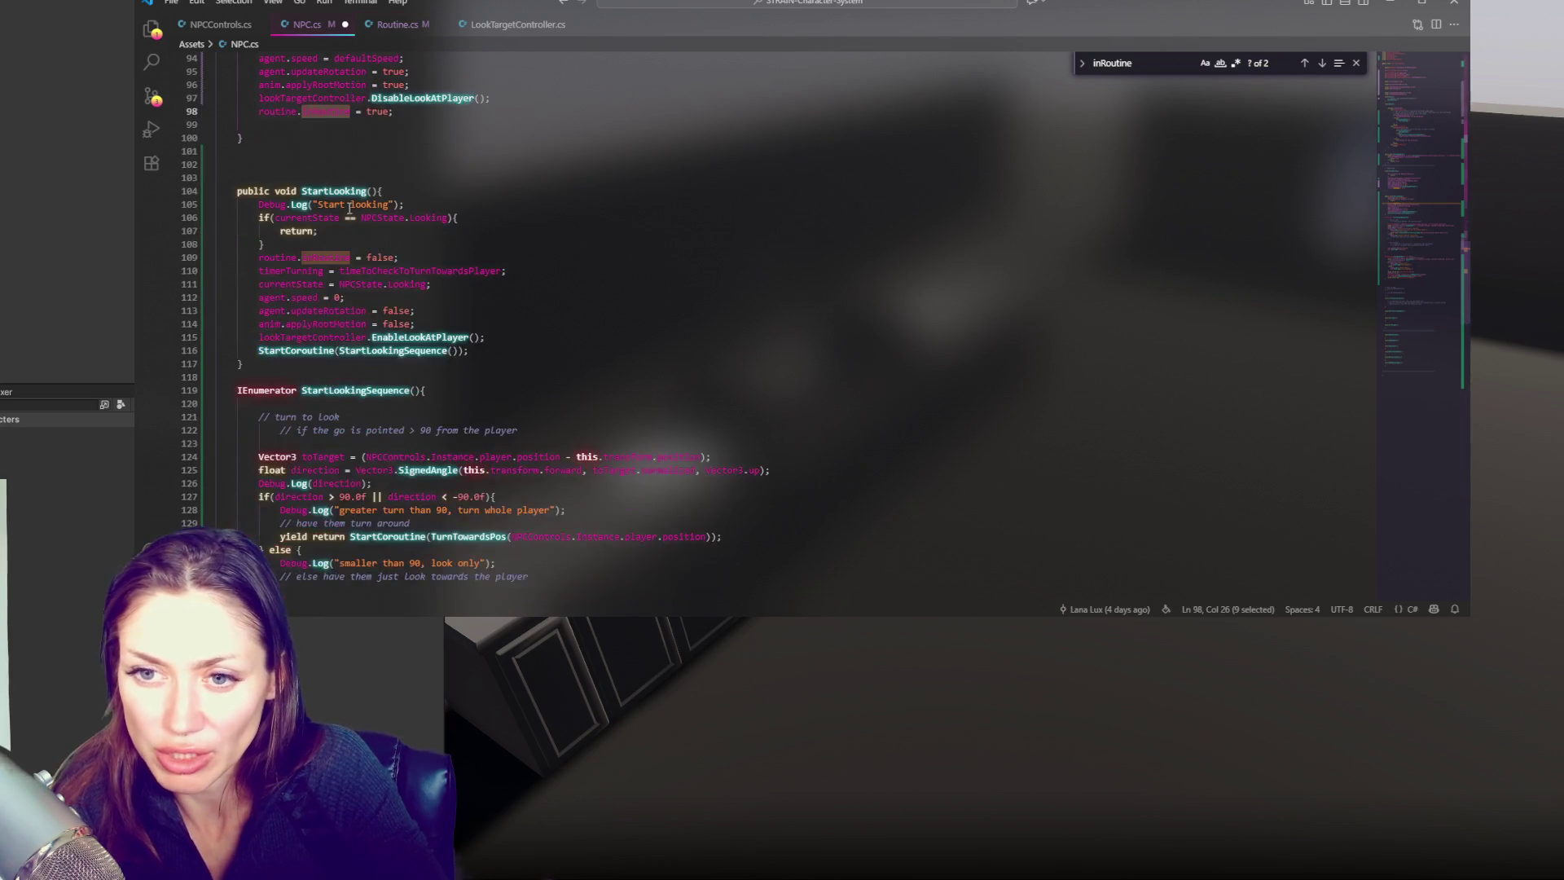
left_click(474, 271)
left_click(461, 259)
key("shift+Up")
key("BackSpace")
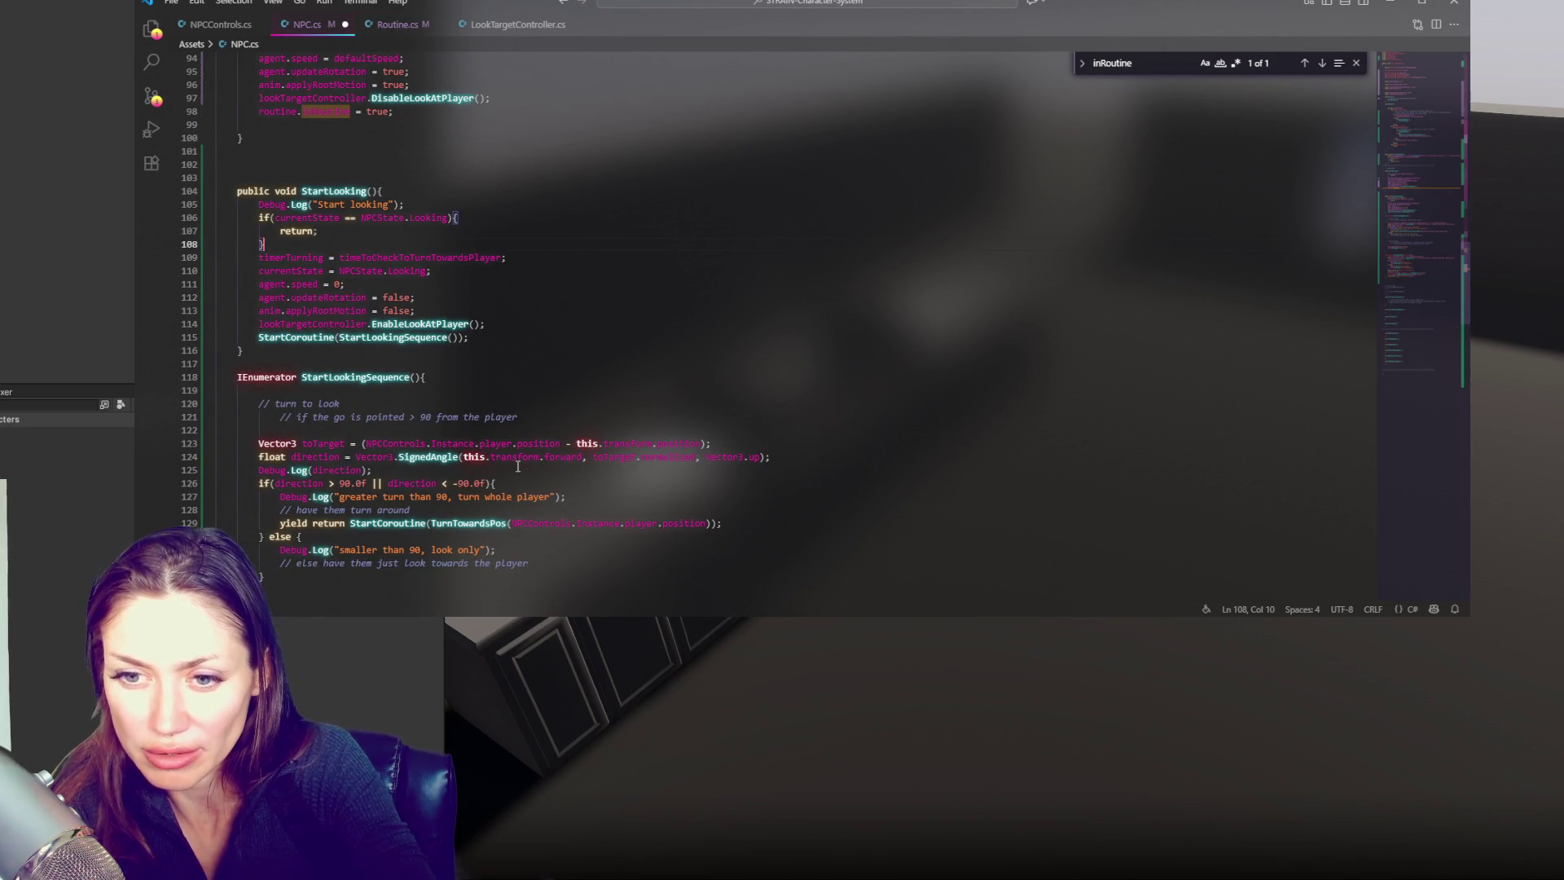
scroll(518, 467, "up", 4)
left_click_drag(473, 286, 546, 272)
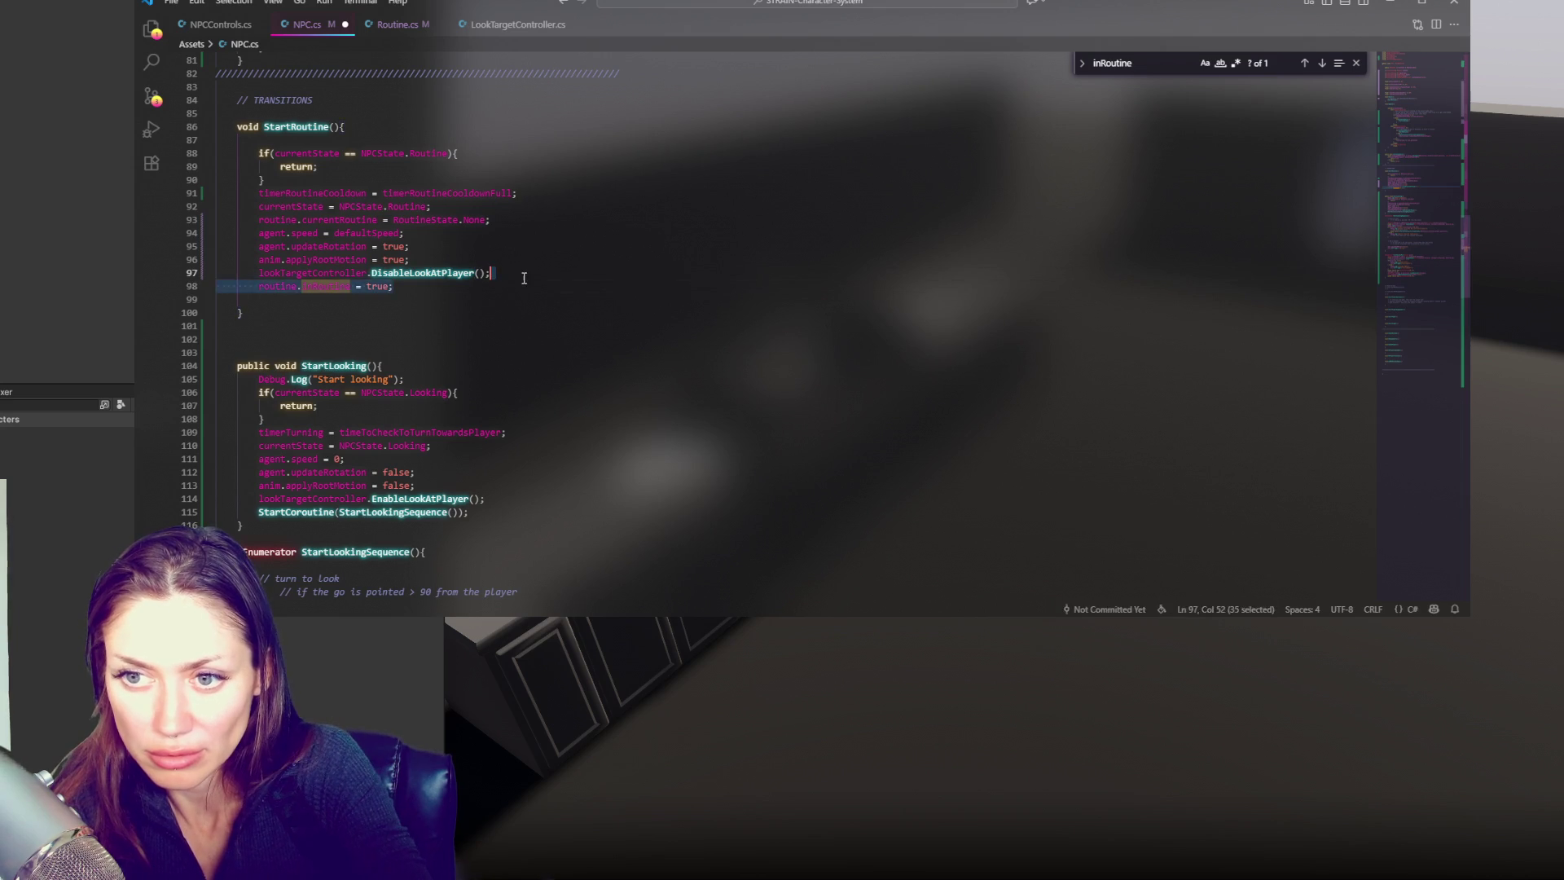
key("BackSpace")
key("ctrl+s")
left_click(33, 251)
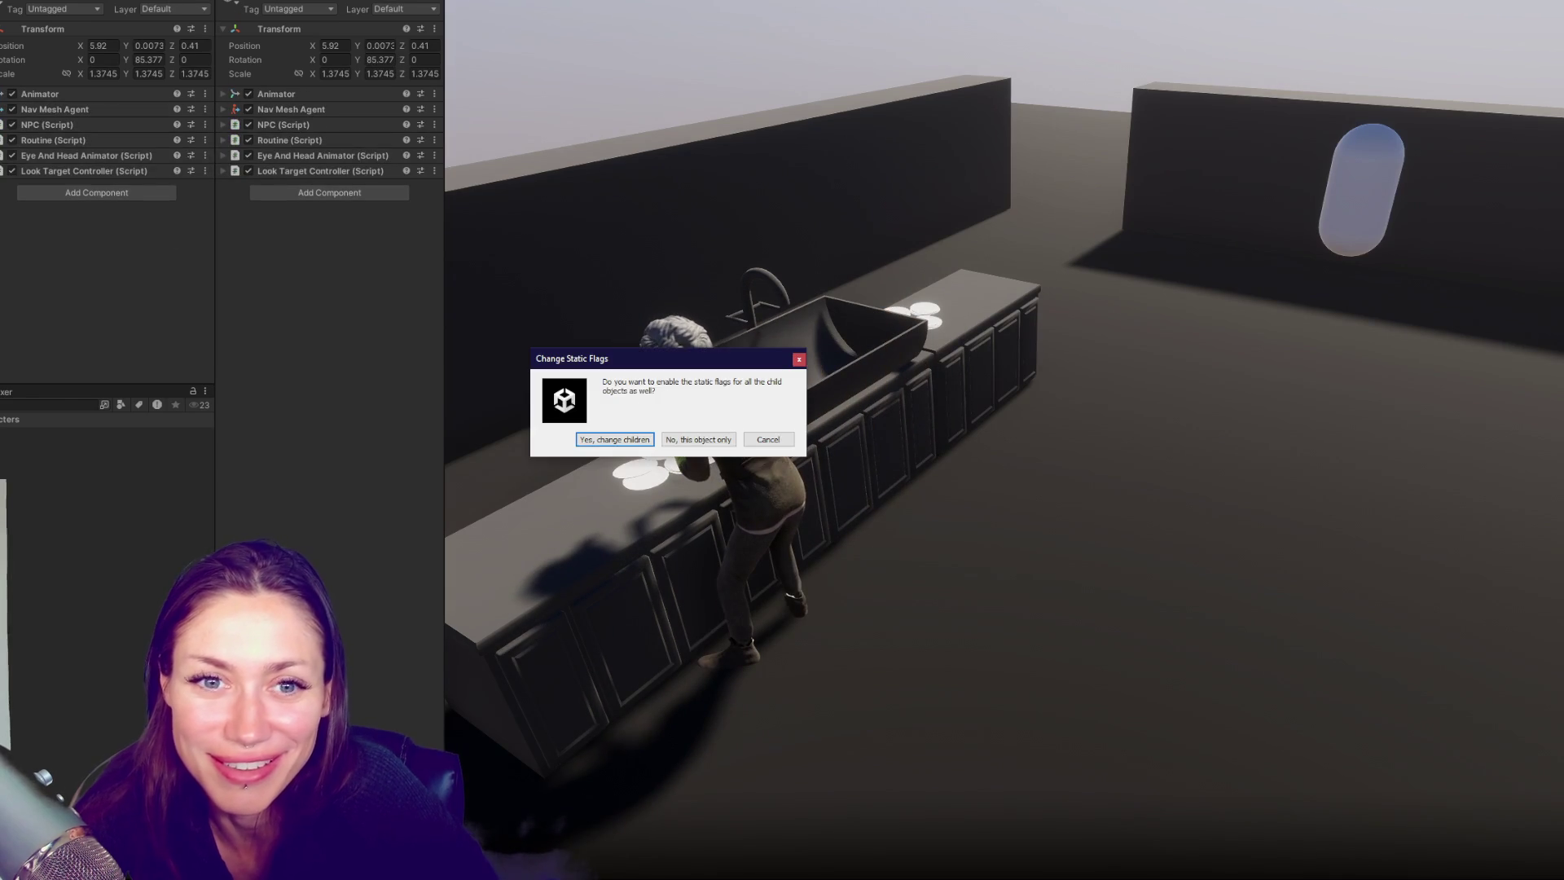
Dismiss the Change Static Flags prompt and move the capsule up beside the NPC at the sink
key("Return")
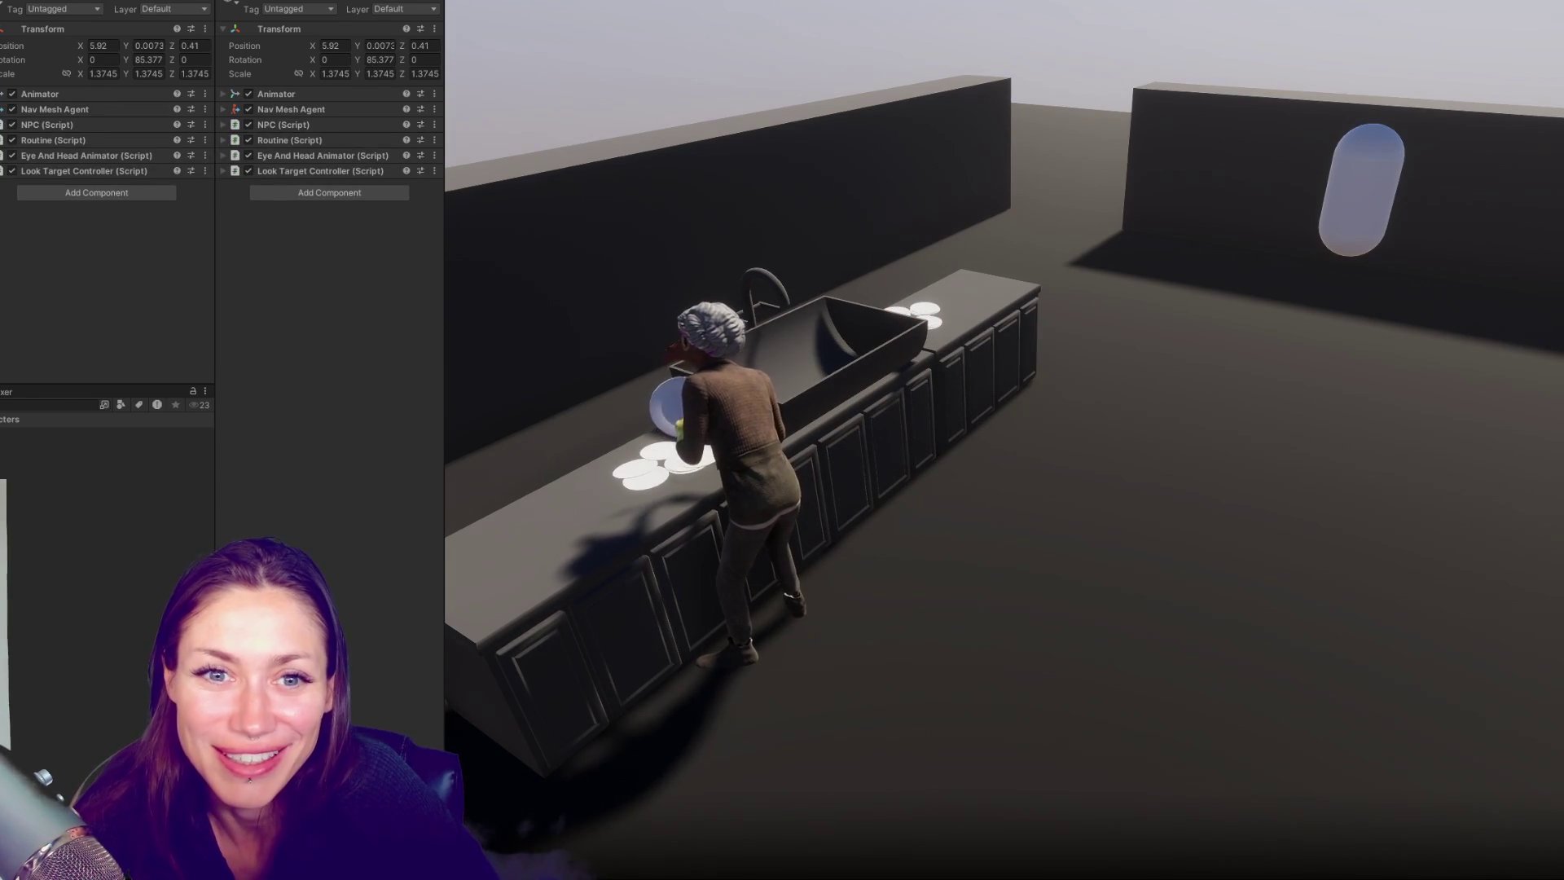
left_click_drag(405, 47, 613, 38)
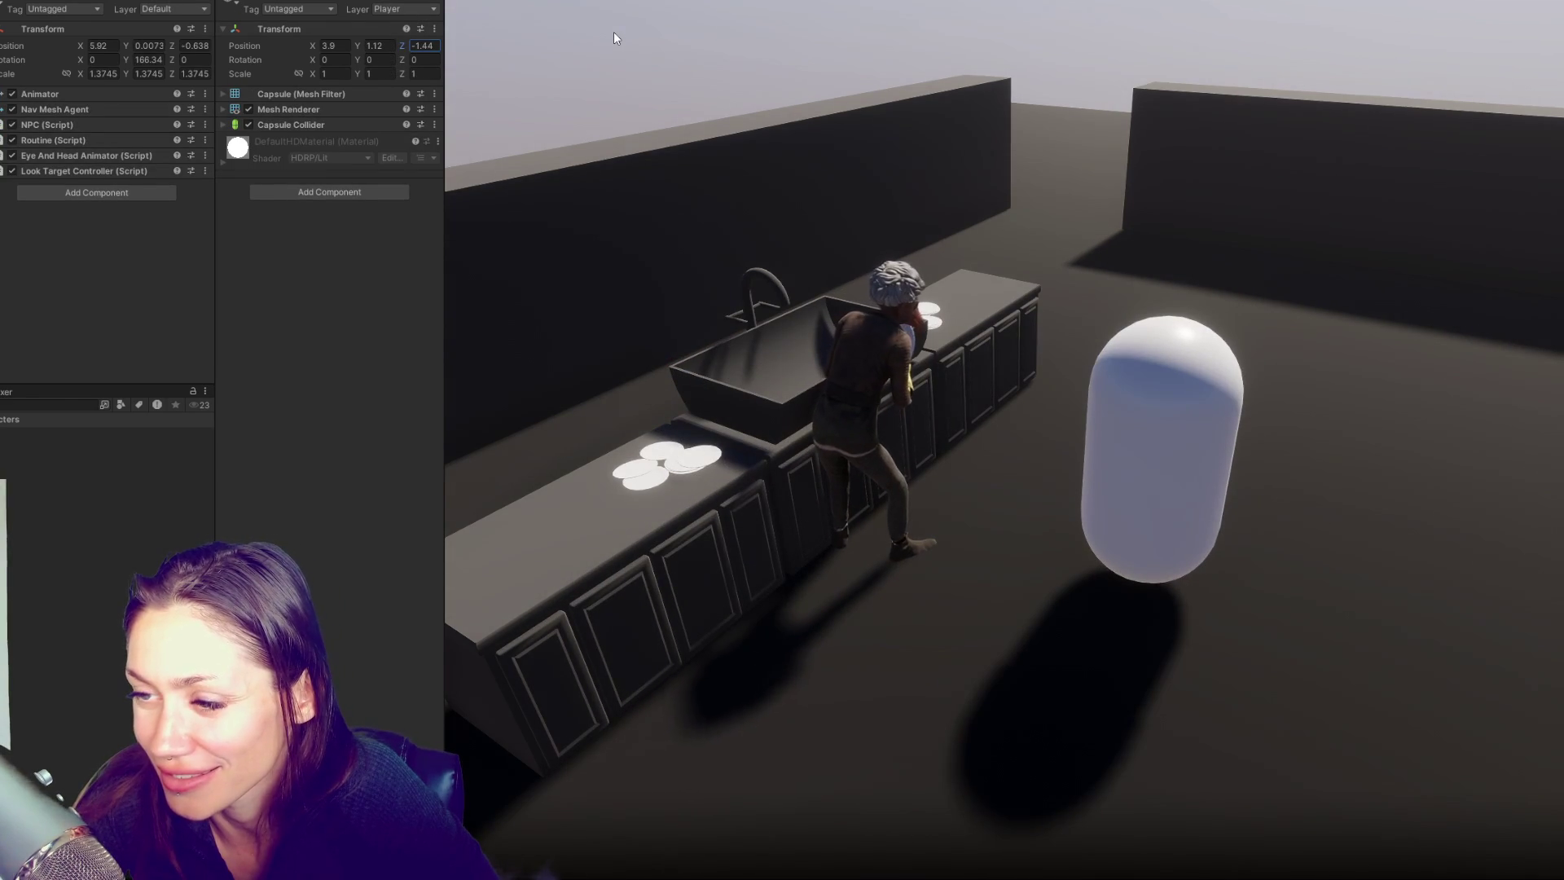
Drag the capsule's Position Z far back, then up to 0.18 beside the NPC
left_click_drag(615, 33, 340, 59)
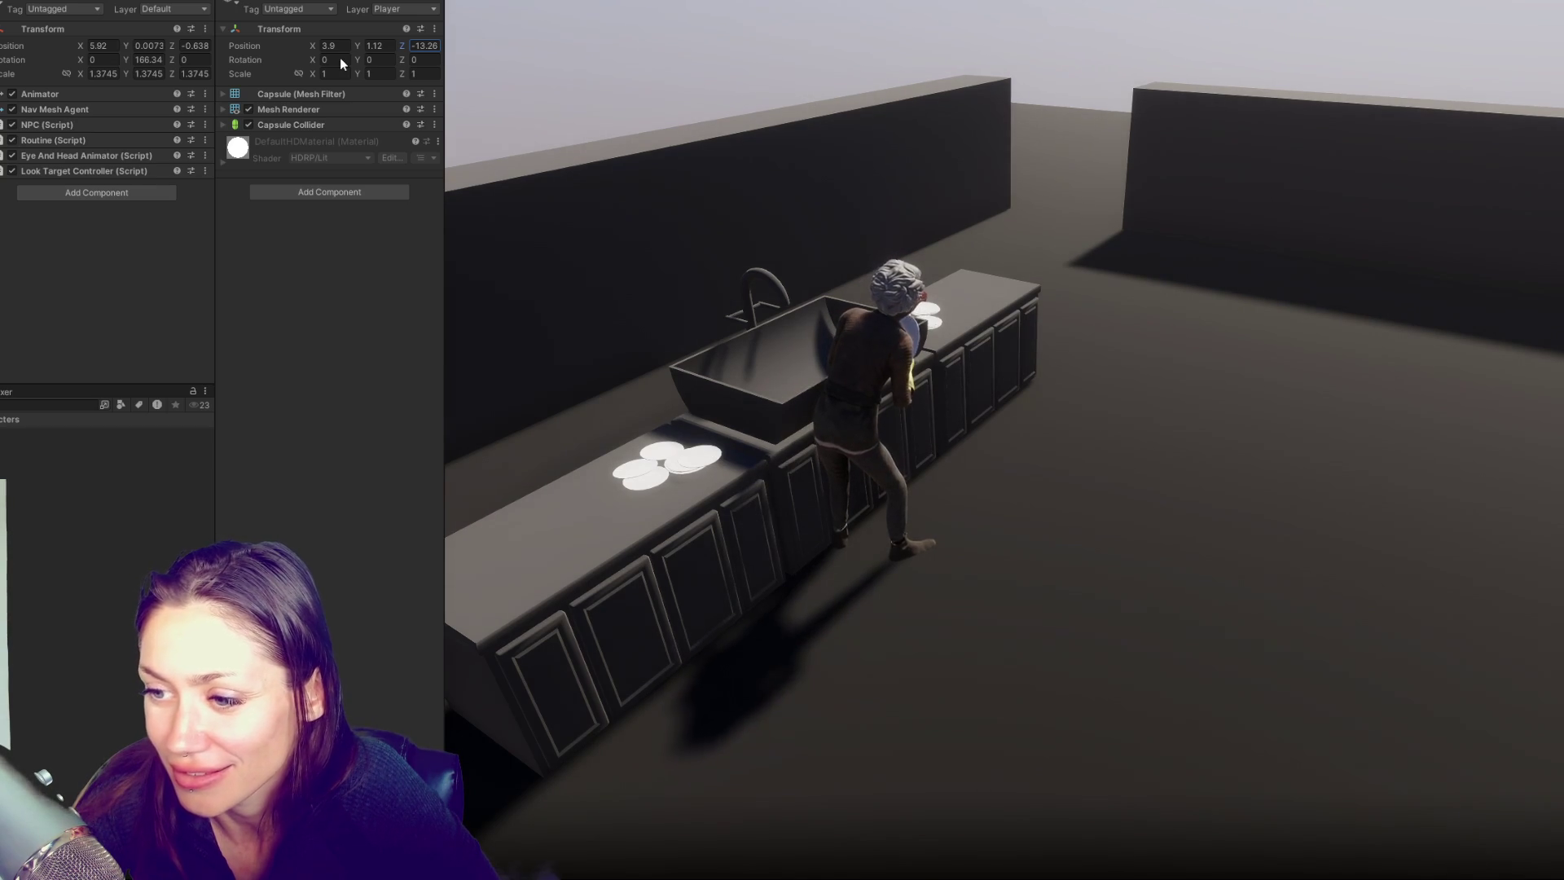
left_click_drag(340, 57, 652, 46)
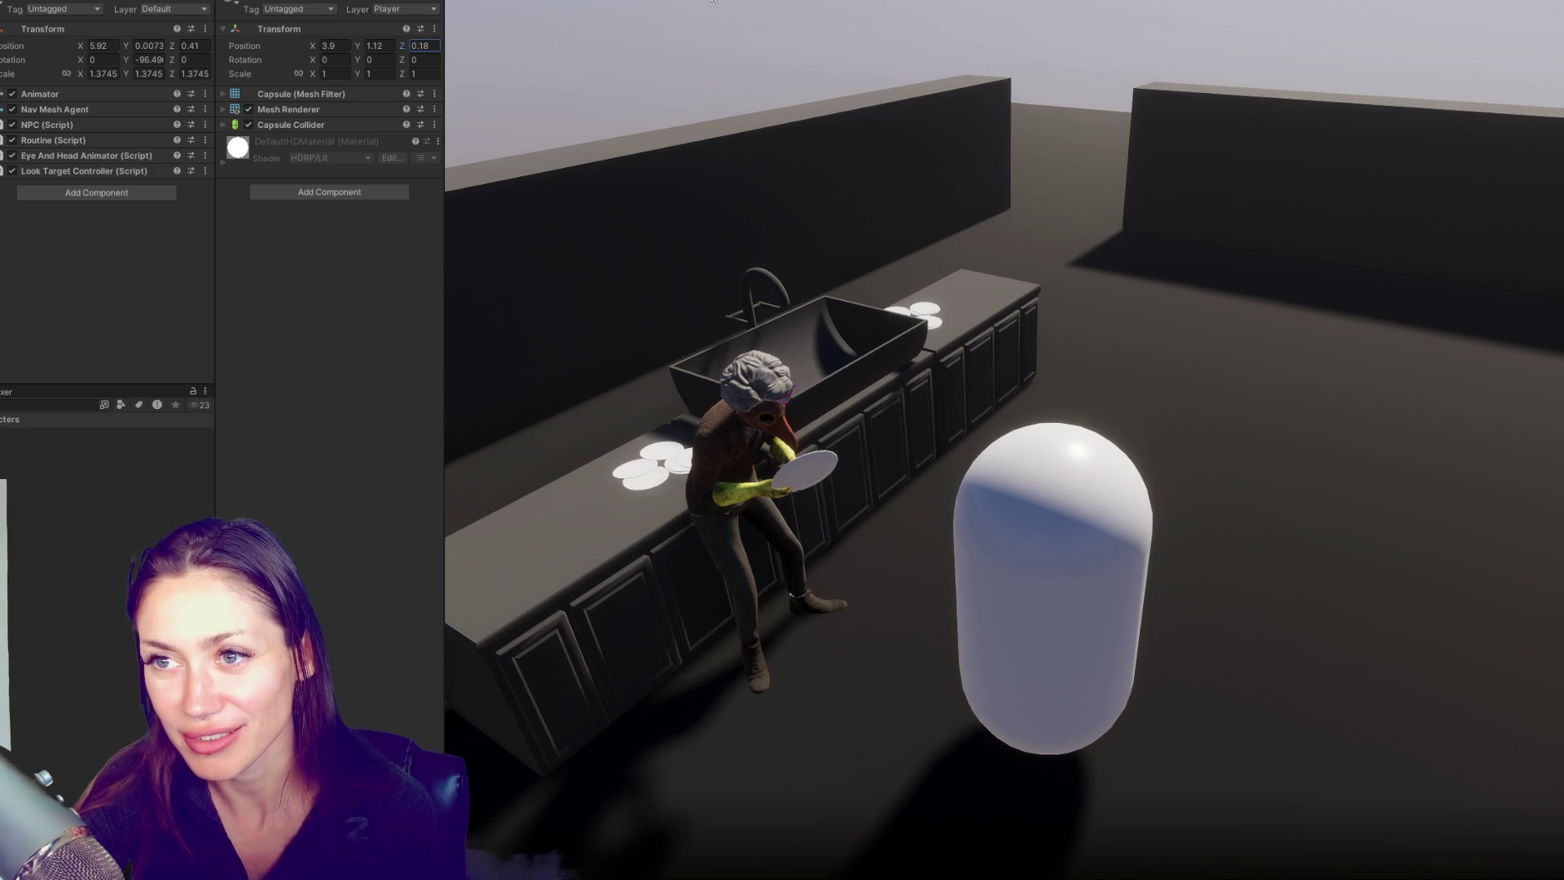
key("Return")
Exit Play mode with Ctrl+P and bring NPC.cs back into view in VS Code
key("ctrl+p")
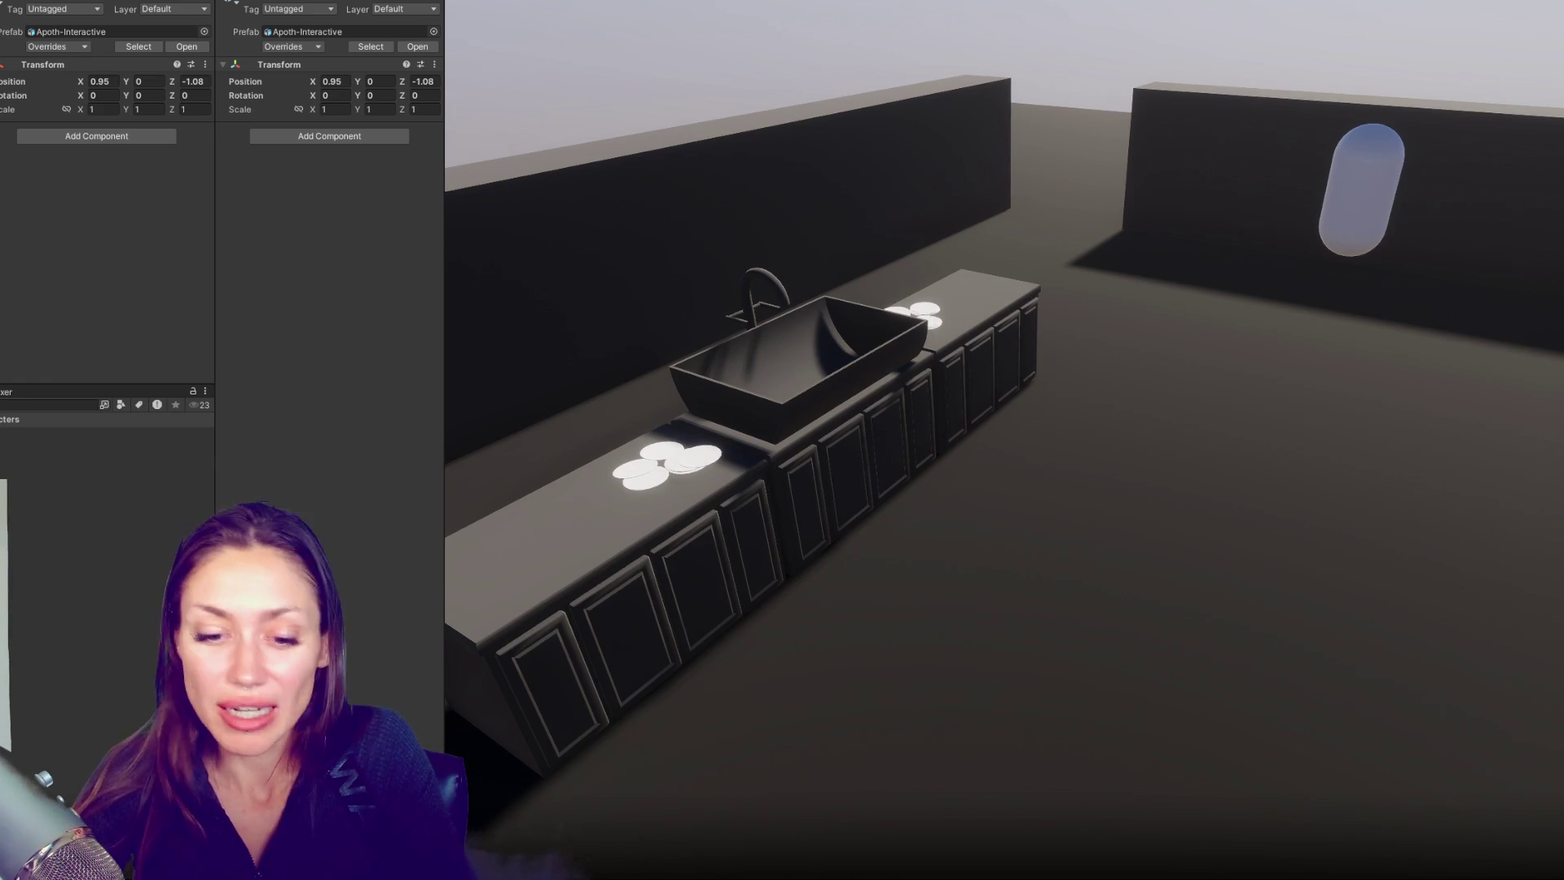
key("alt+Tab")
scroll(530, 391, "down", 4)
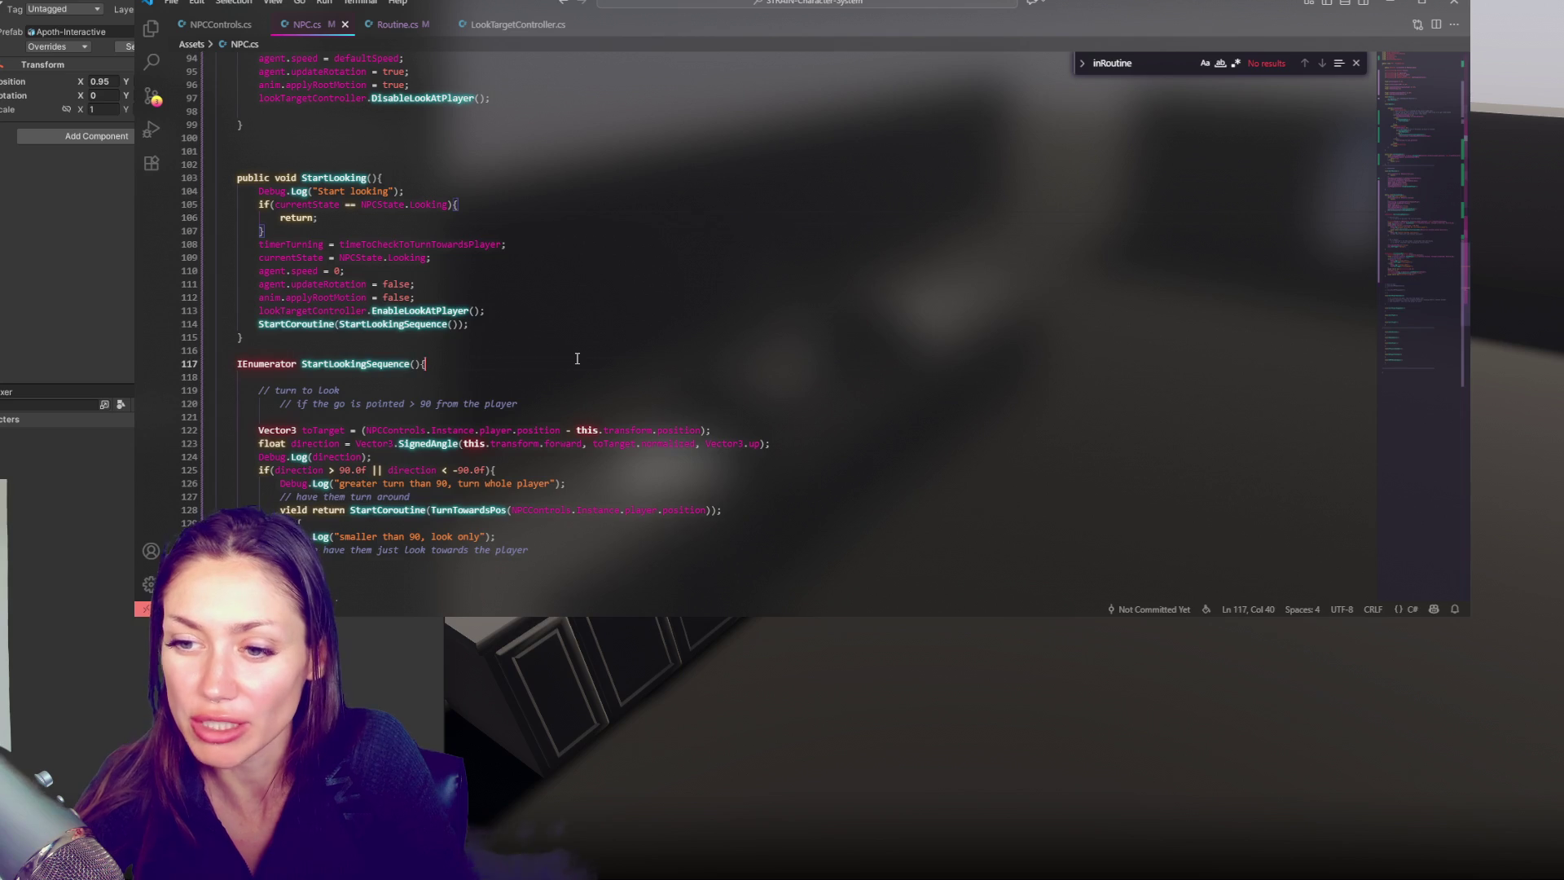
left_click(577, 360)
scroll(586, 362, "down", 4)
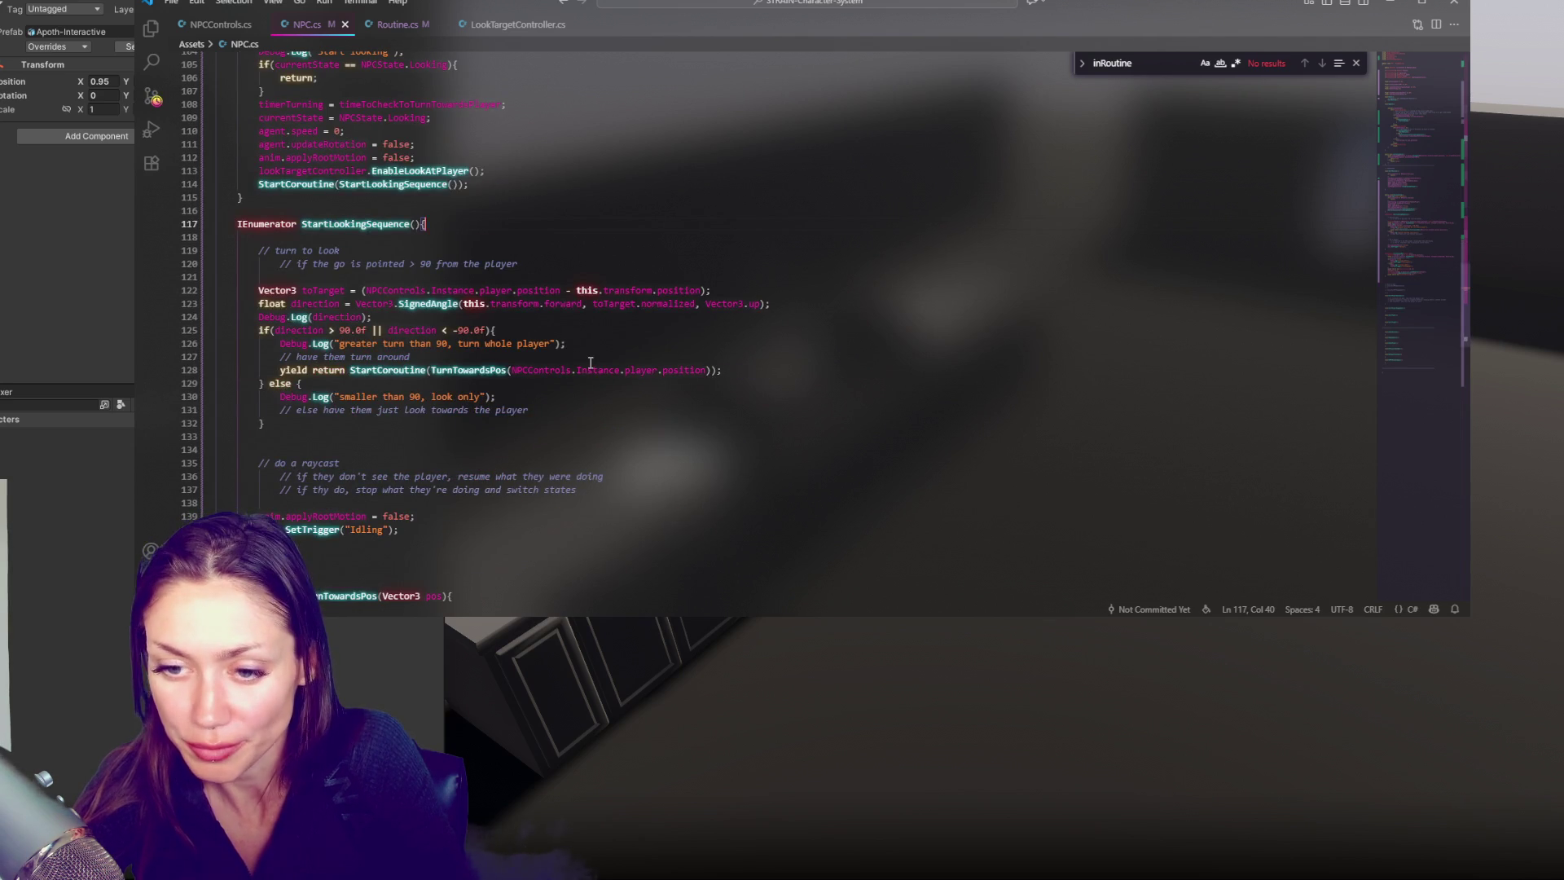
scroll(588, 361, "down", 5)
left_click(588, 350)
scroll(595, 363, "down", 4)
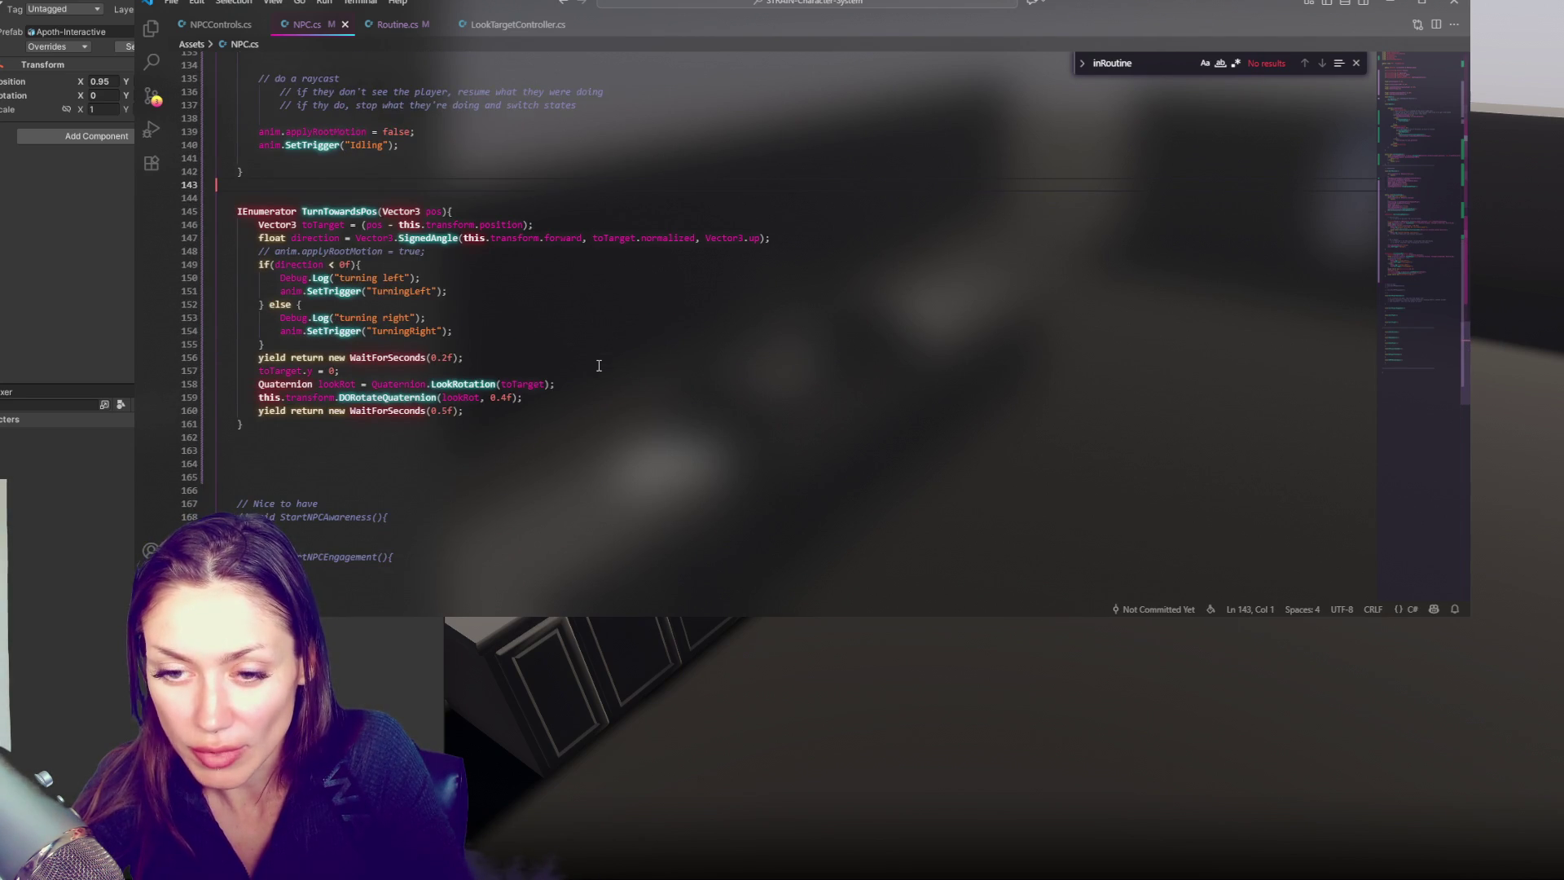
scroll(601, 368, "down", 4)
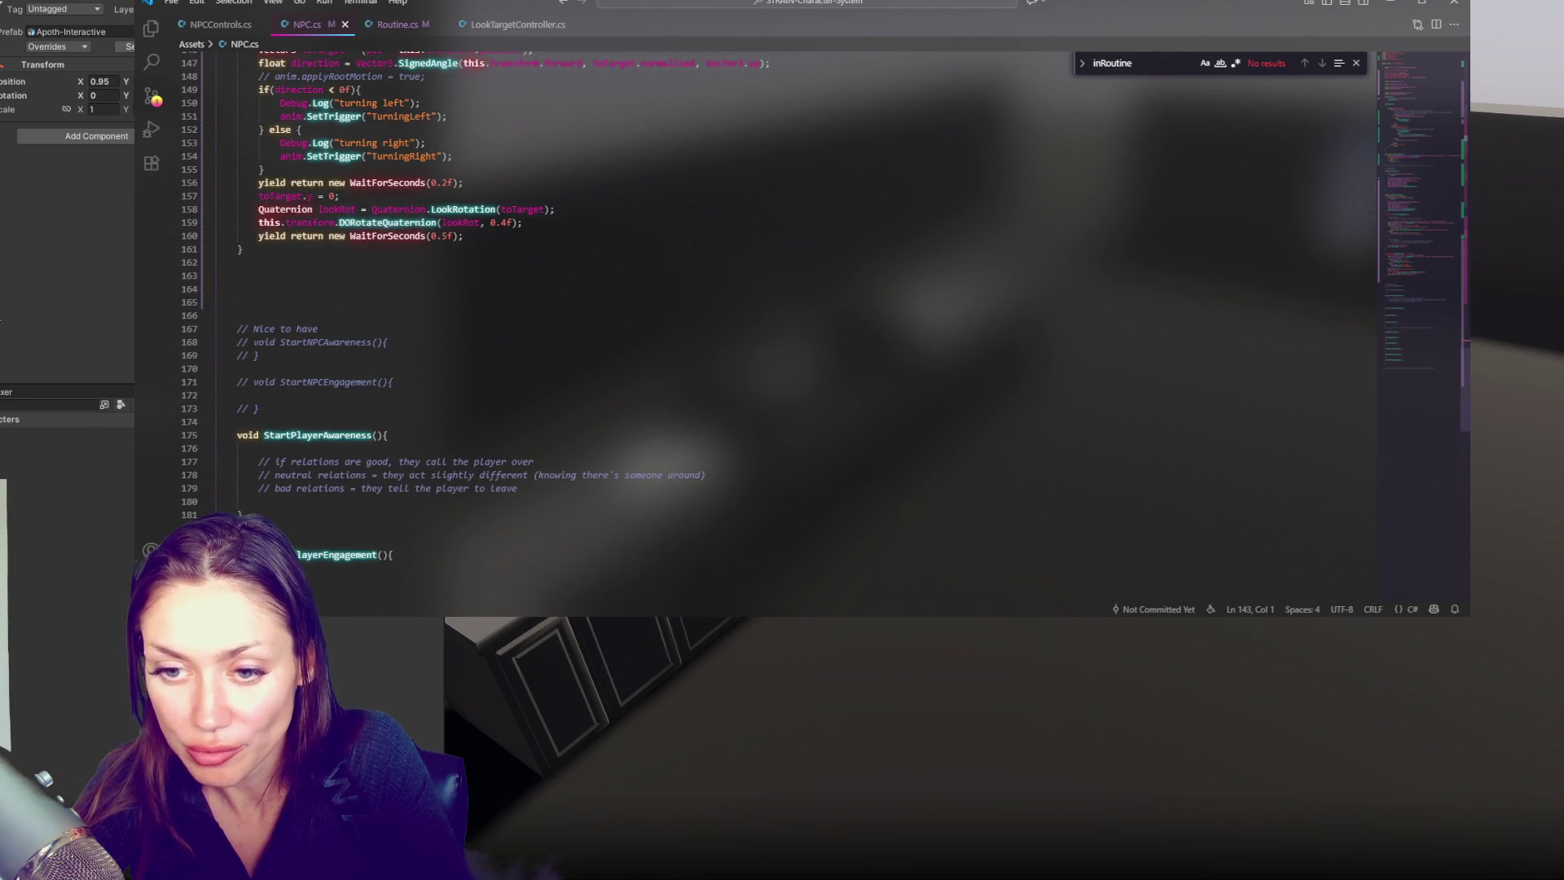
left_click(20, 326)
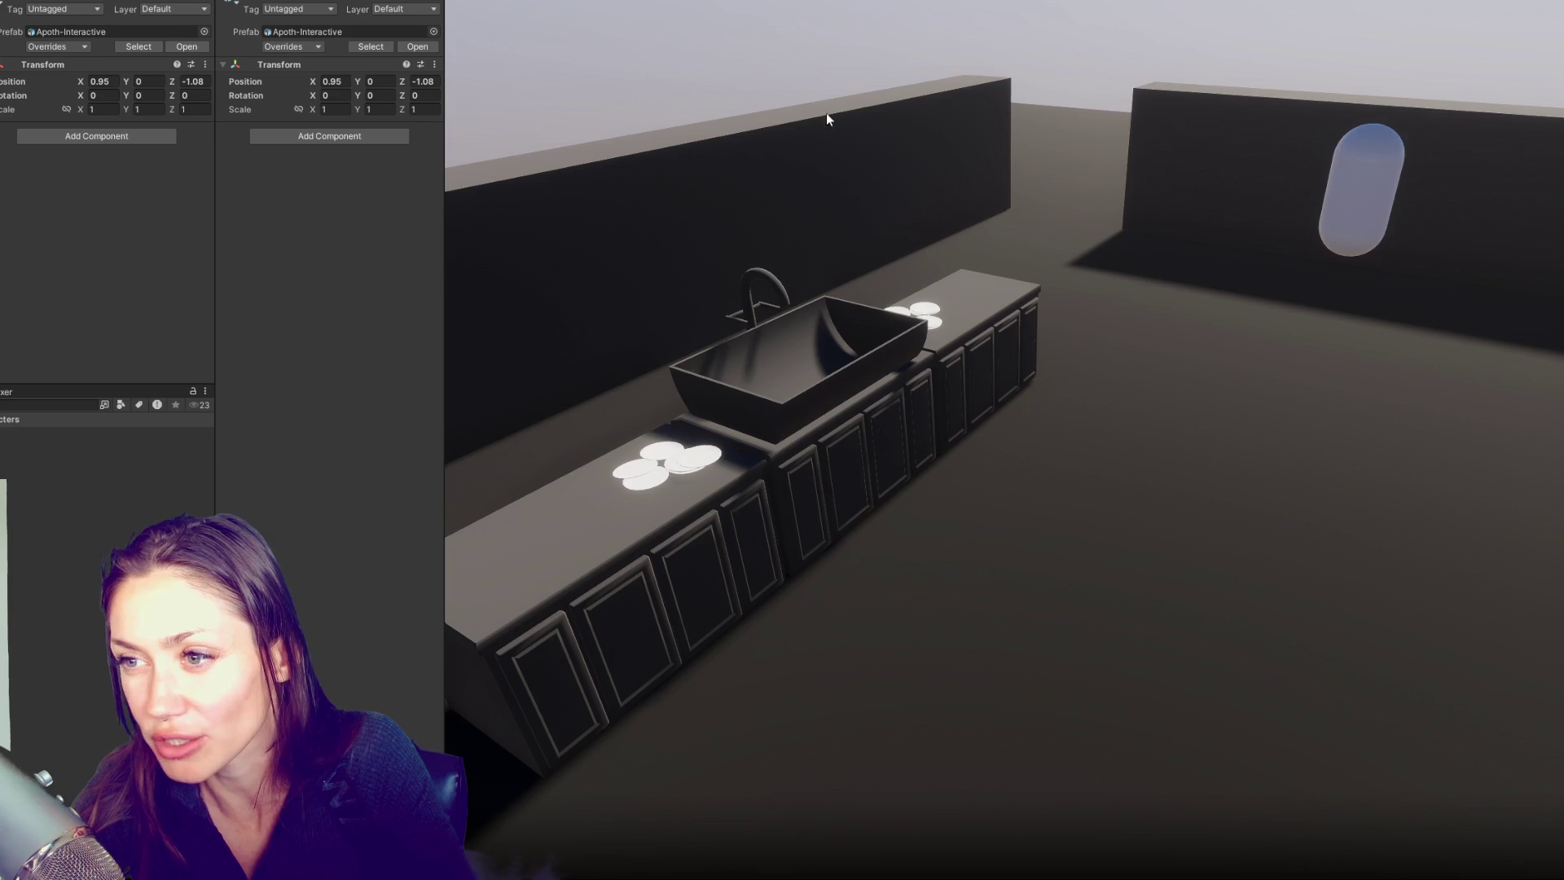
left_click(1, 256)
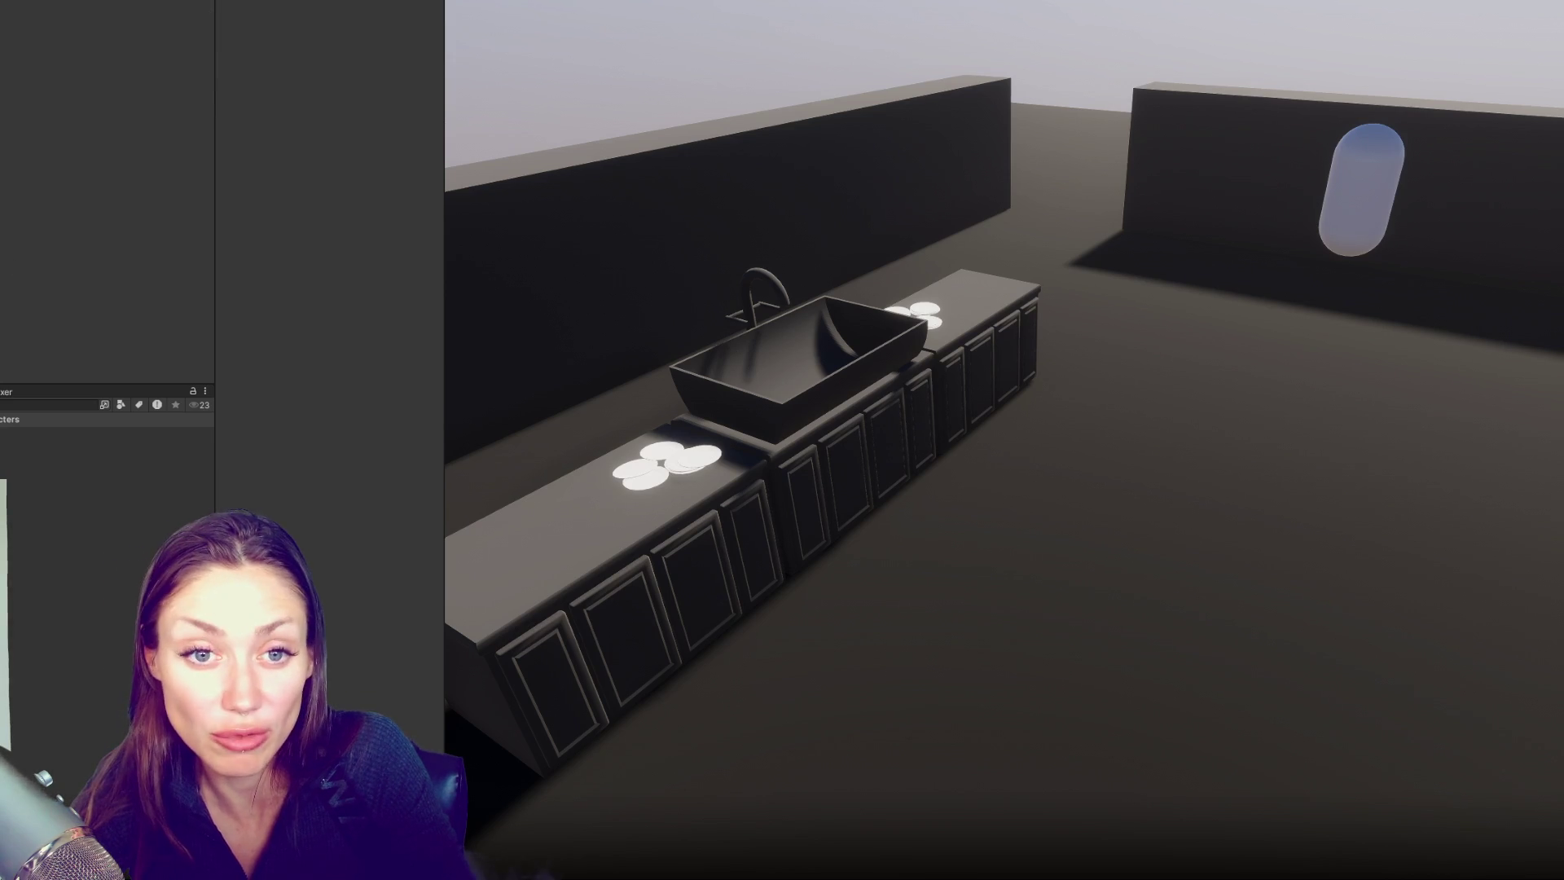
key("ctrl+z")
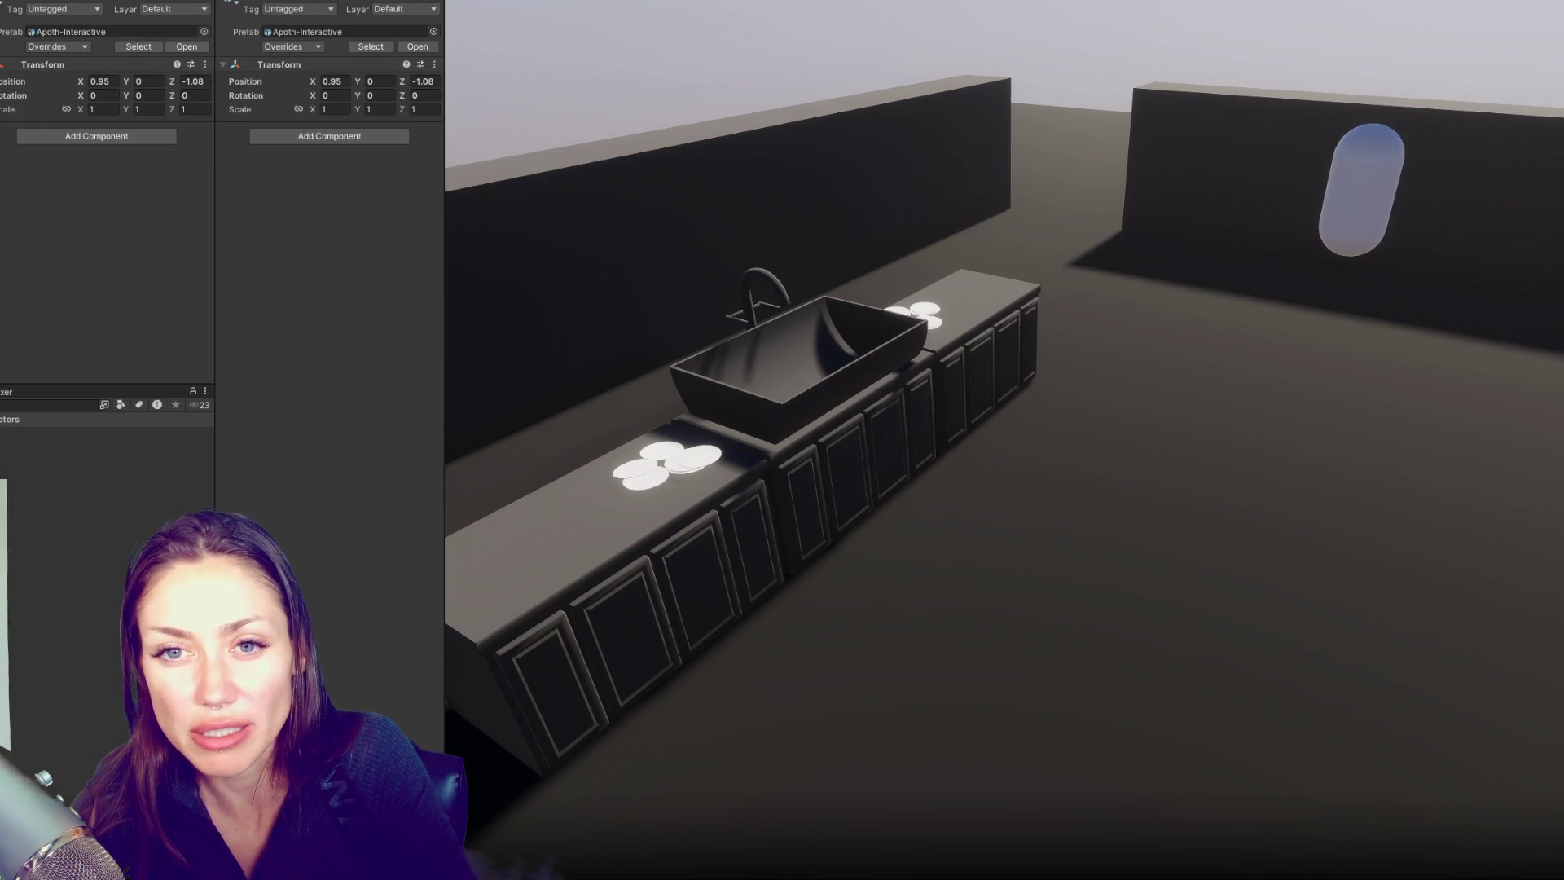
key("ctrl+z")
key("ctrl+z")
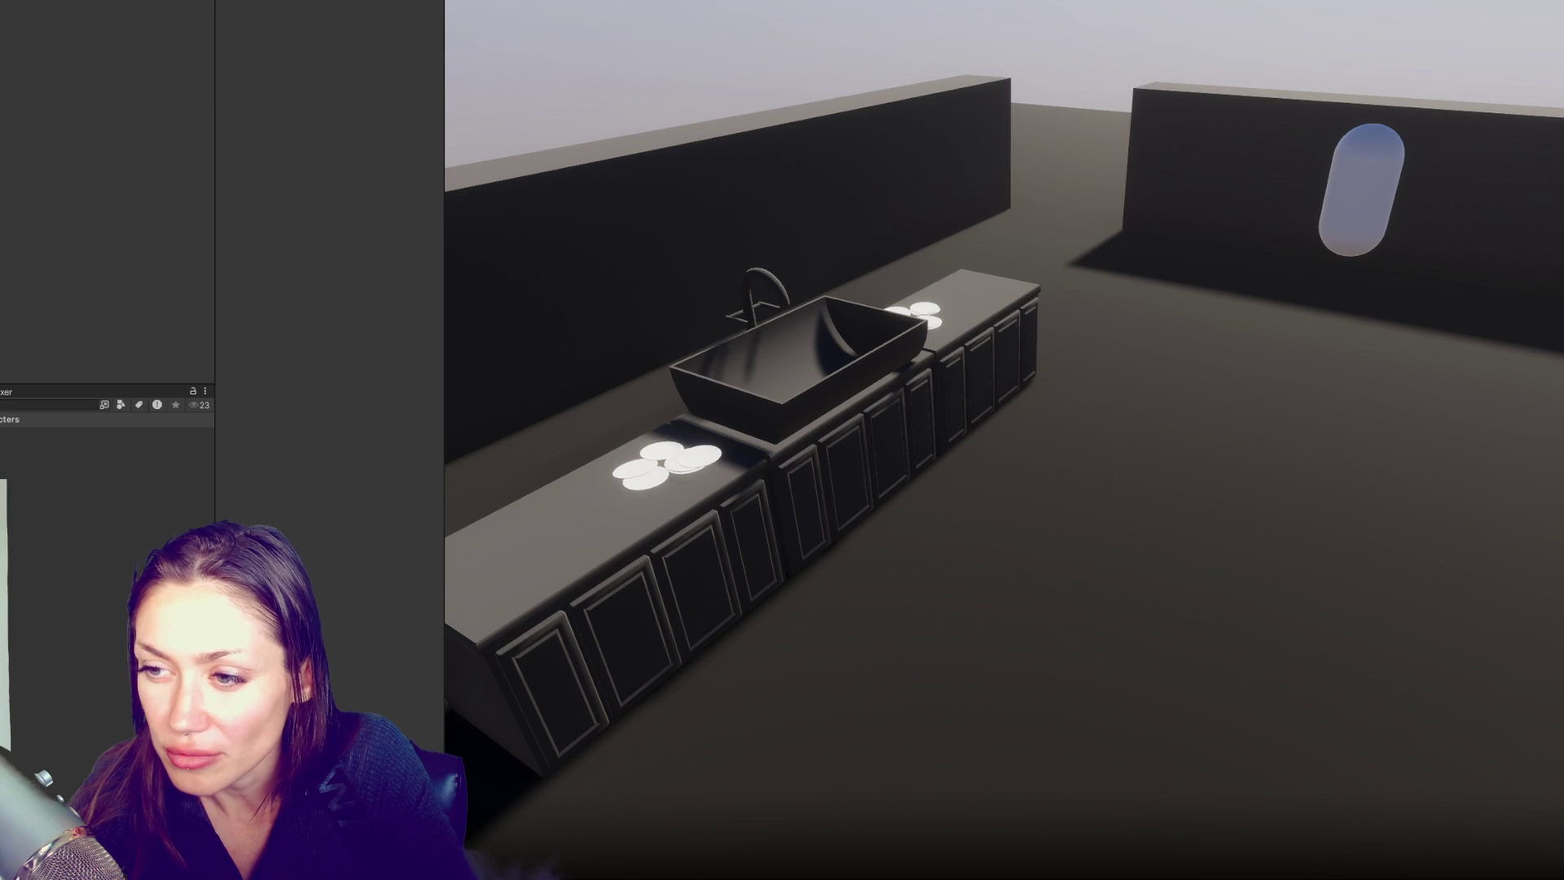
key("ctrl+z")
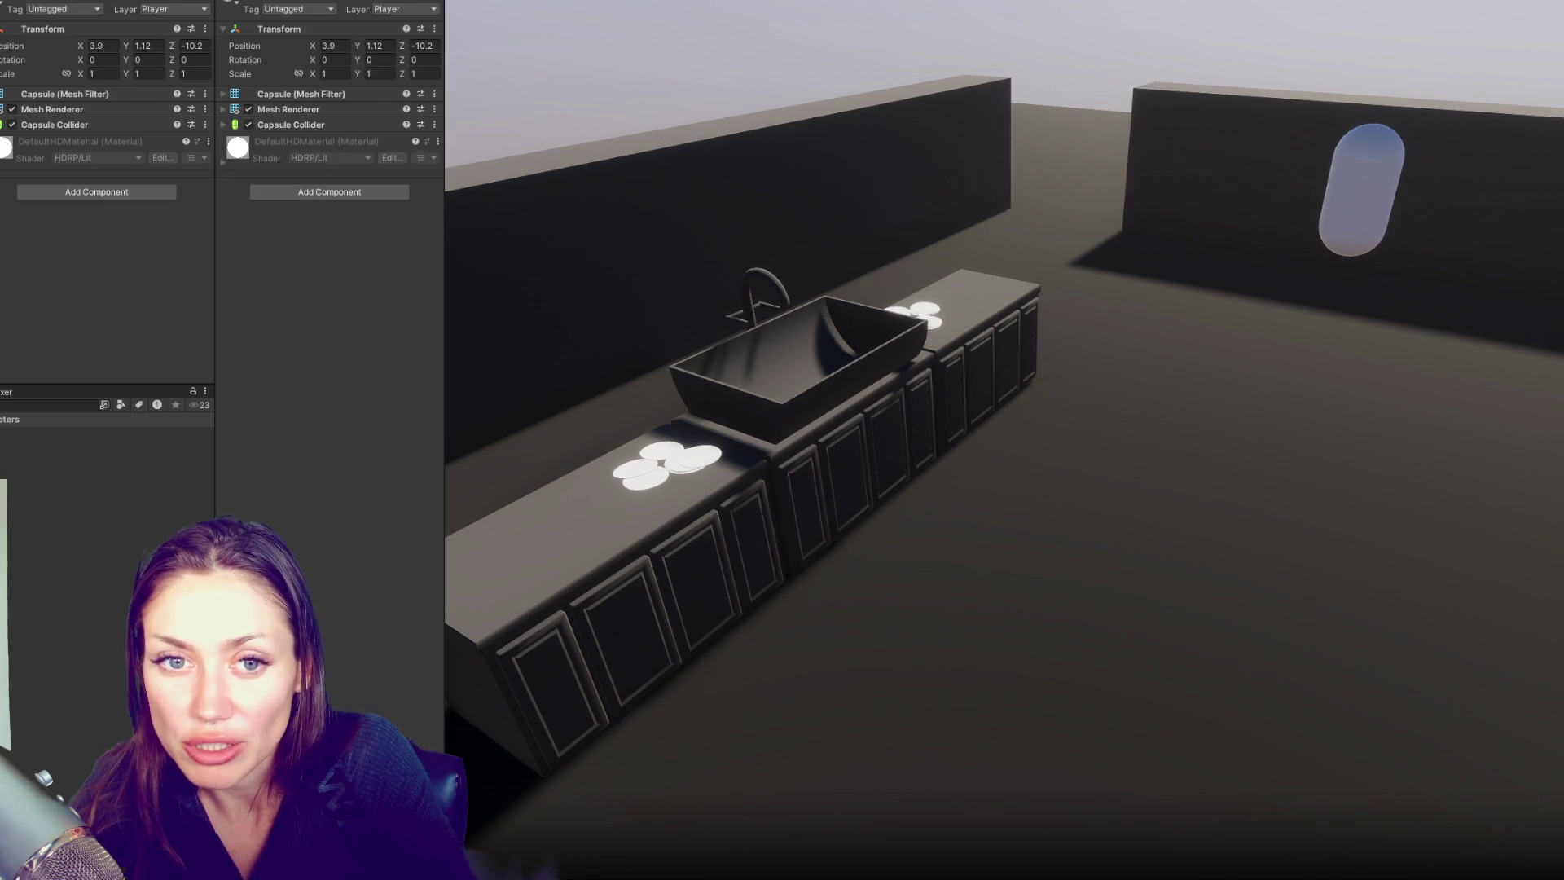
Undo to restore the Apoth-Interactive prefab selection
key("ctrl+z")
key("ctrl+z")
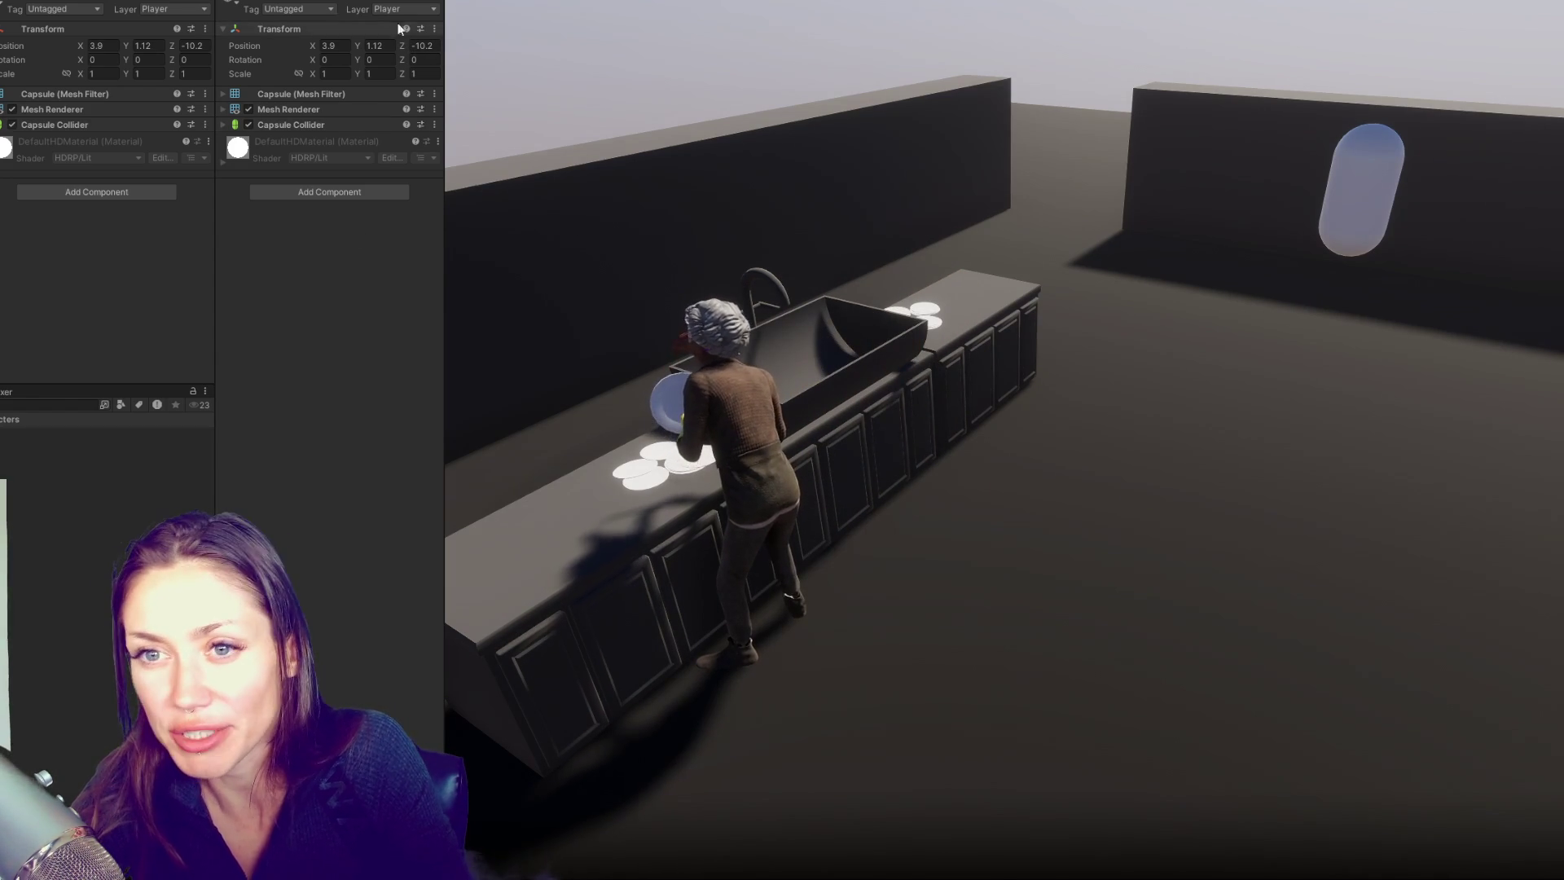
Scrub the capsule's Position Z toward the NPC, far back, and close again, ending near -0.75
left_click_drag(422, 45, 599, 36)
type("-1.82")
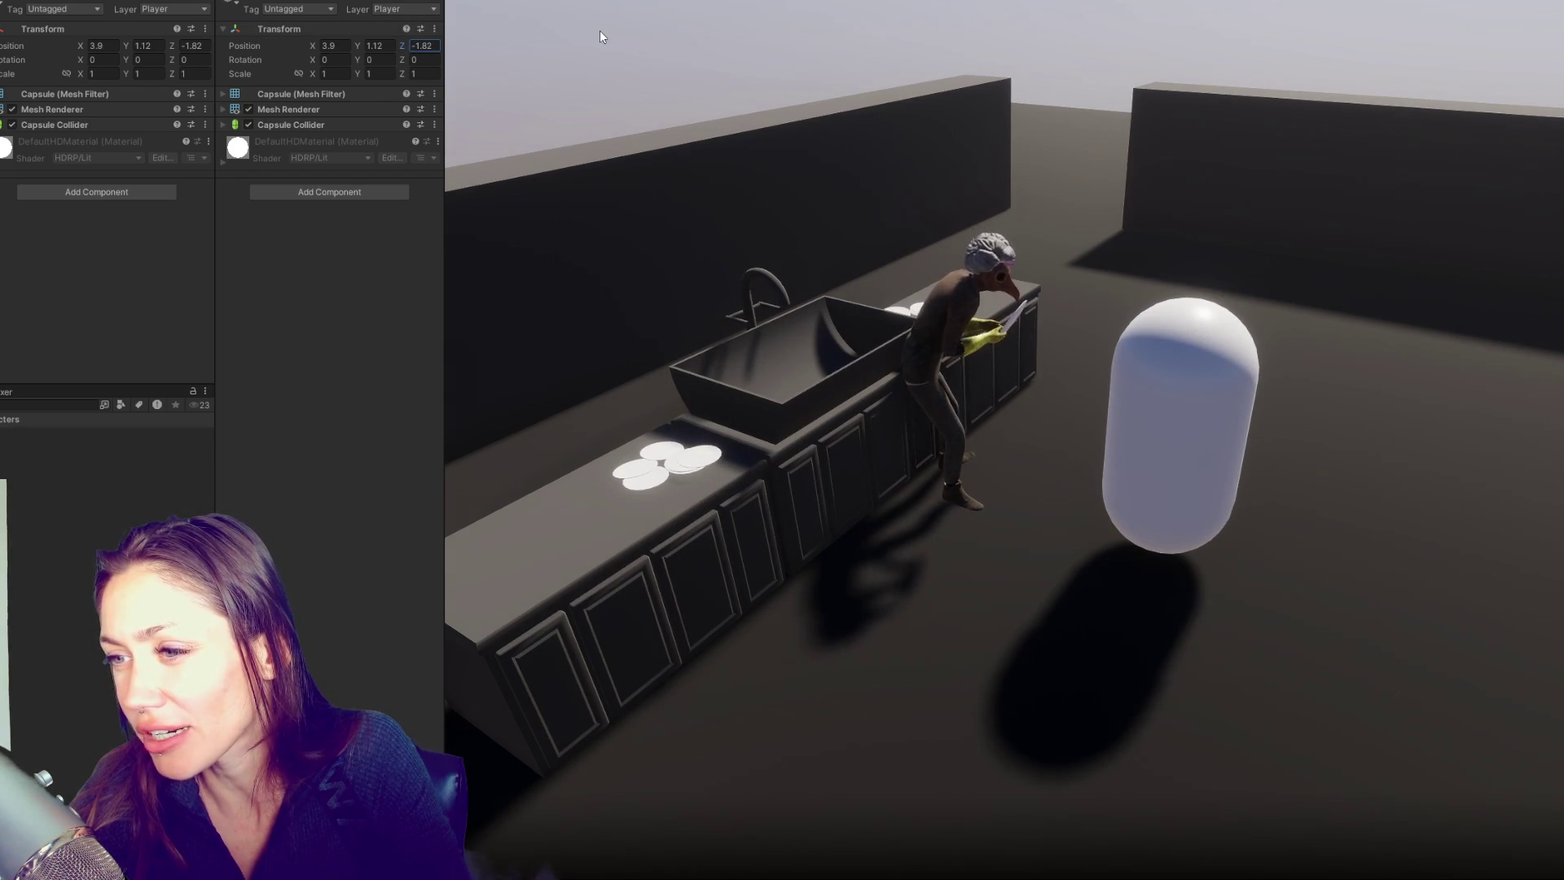
mouse_move(600, 37)
left_mouse_down()
mouse_move(248, 81)
mouse_move(660, 37)
mouse_move(270, 101)
left_mouse_up()
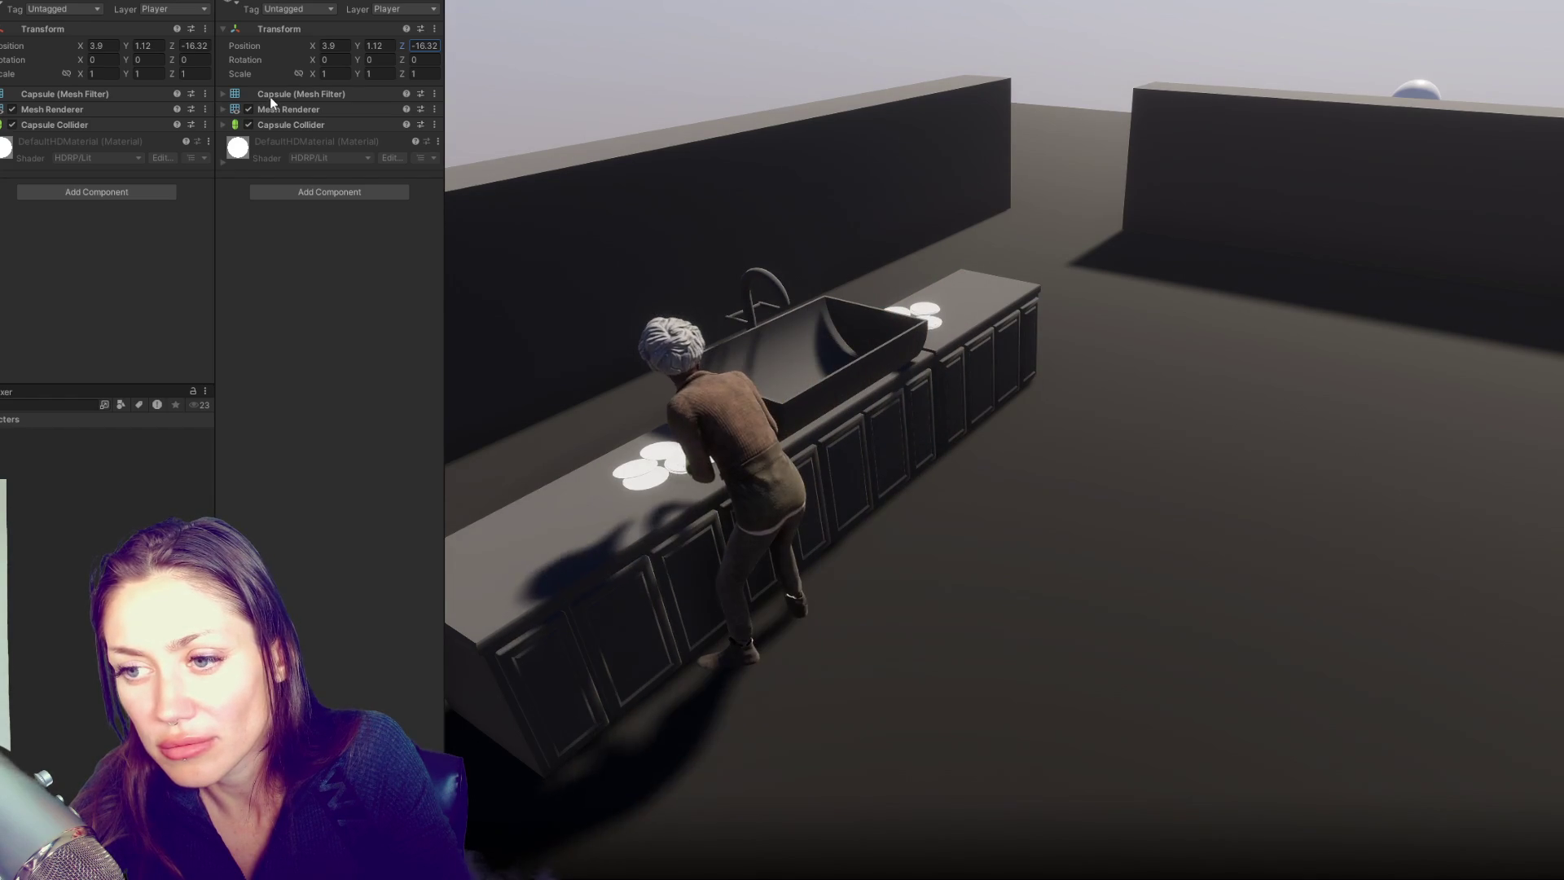
left_click_drag(271, 103, 628, 68)
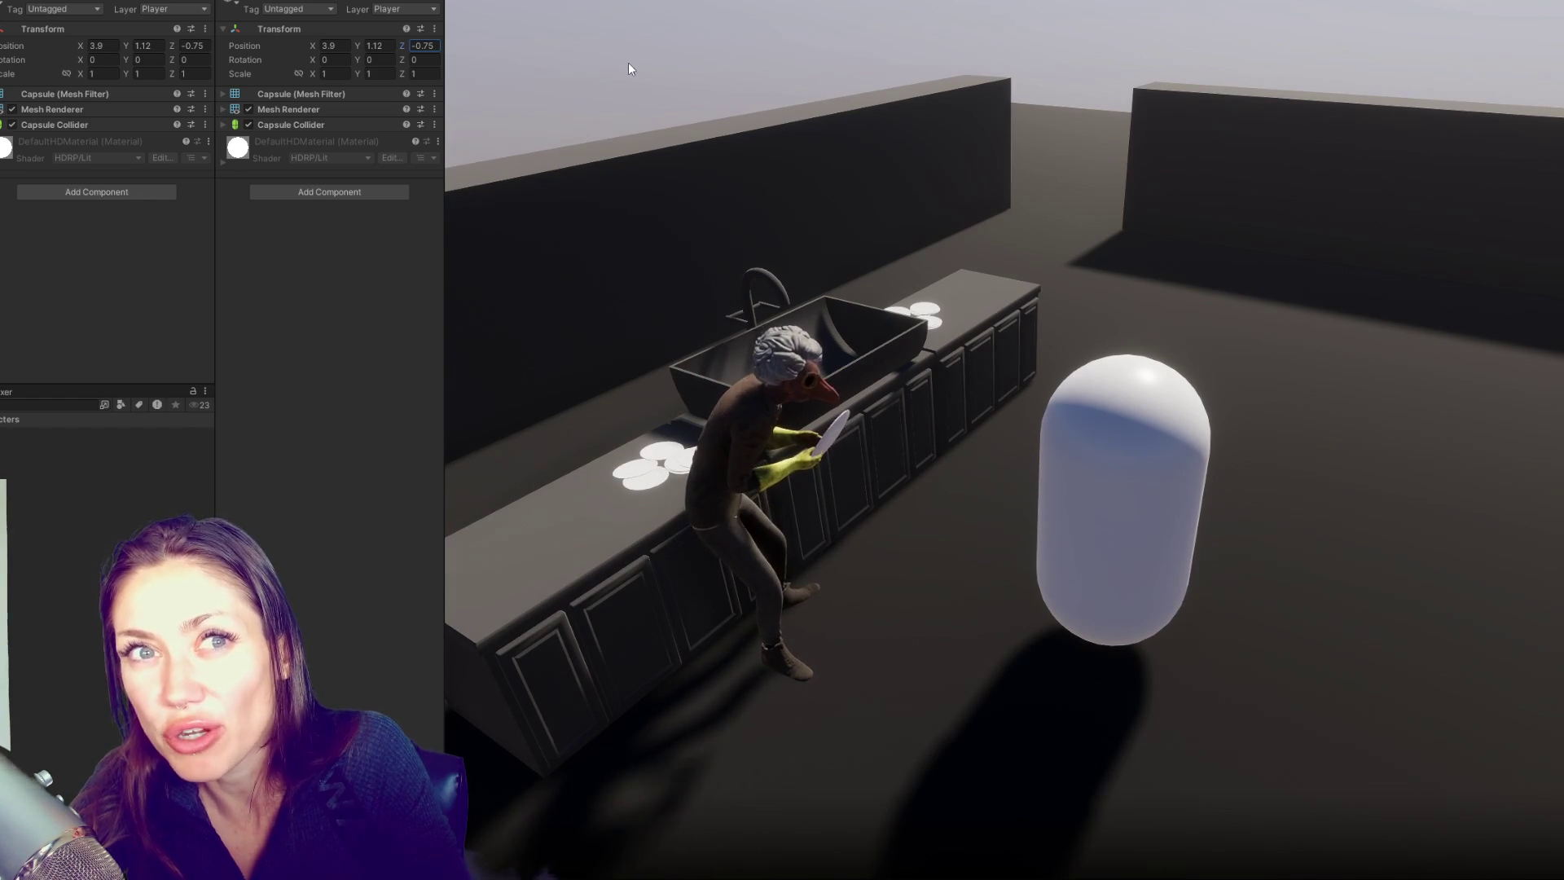
mouse_move(628, 68)
left_mouse_down()
mouse_move(731, 52)
mouse_move(262, 144)
mouse_move(279, 143)
left_mouse_up()
type("-16.21")
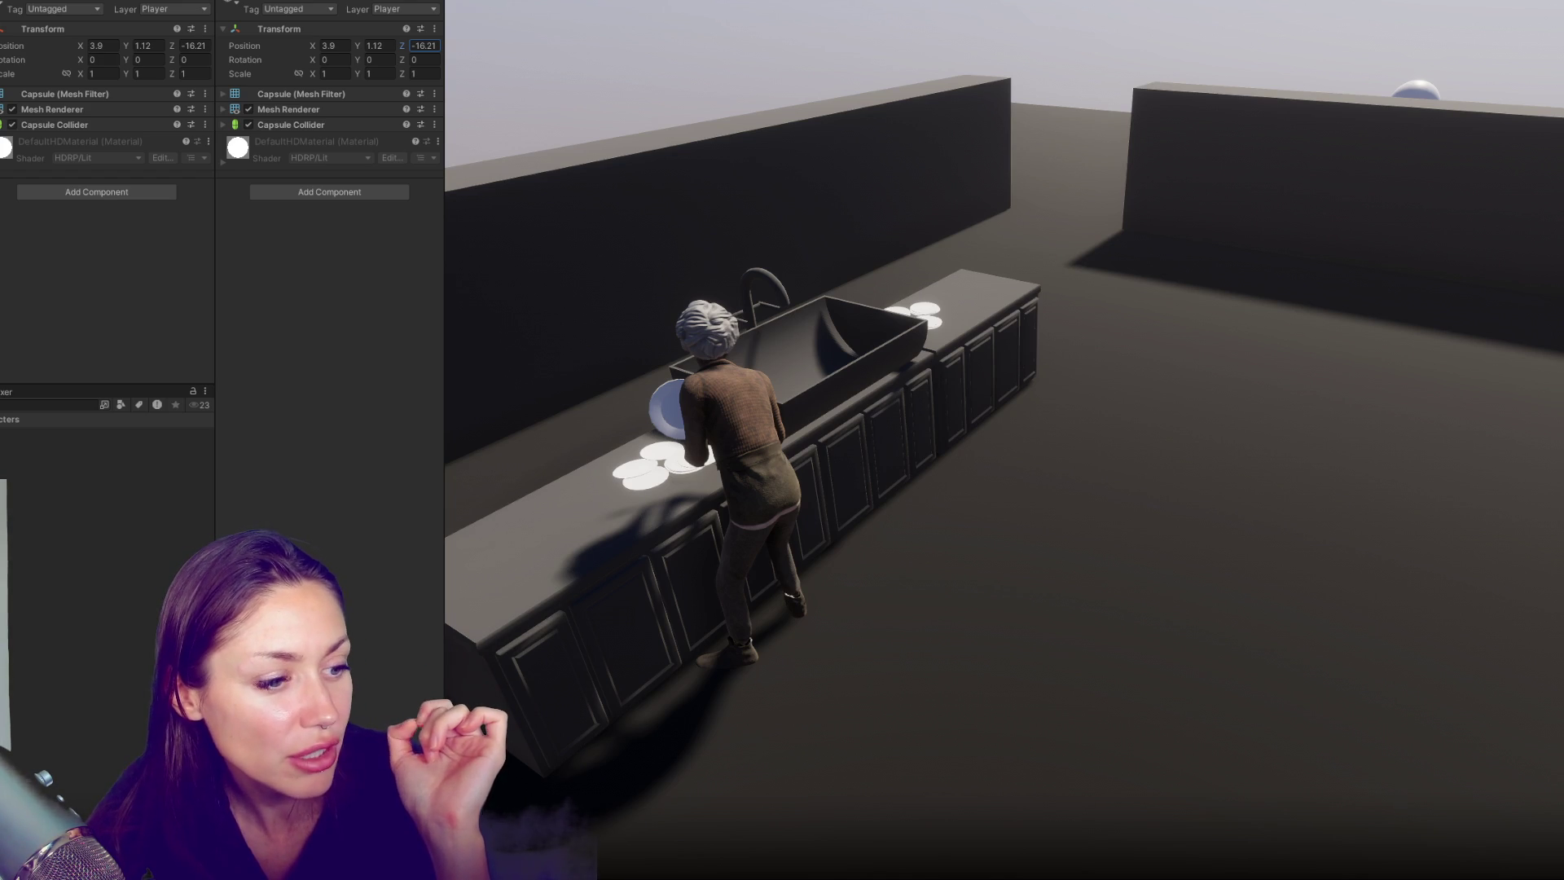
Open the Bluesky post's costume images full size and flip back and forth between all three
key("alt+Tab")
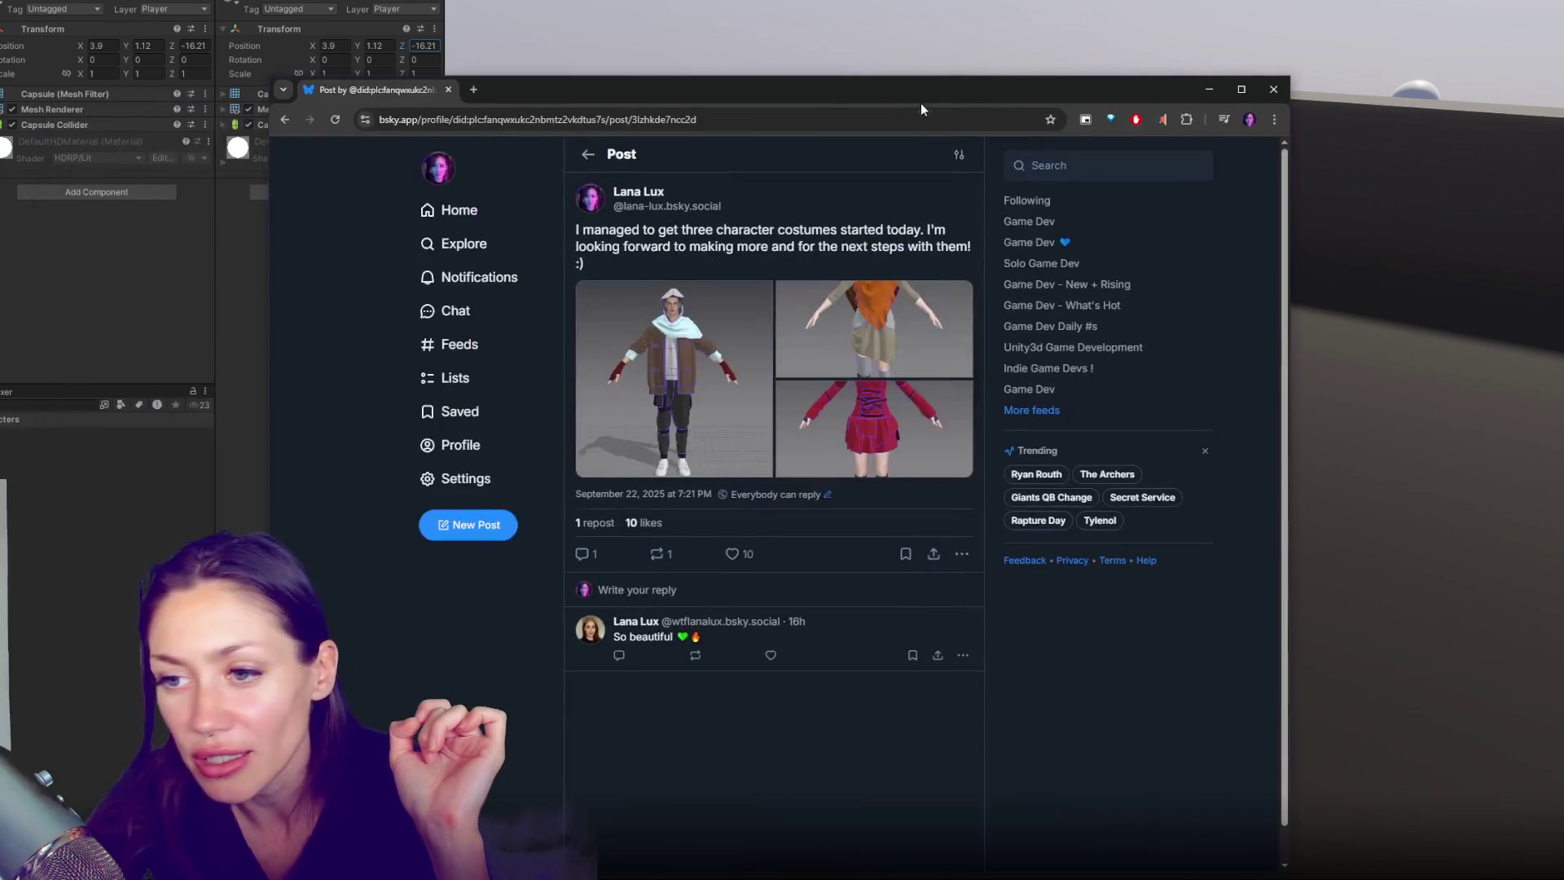
left_click(692, 364)
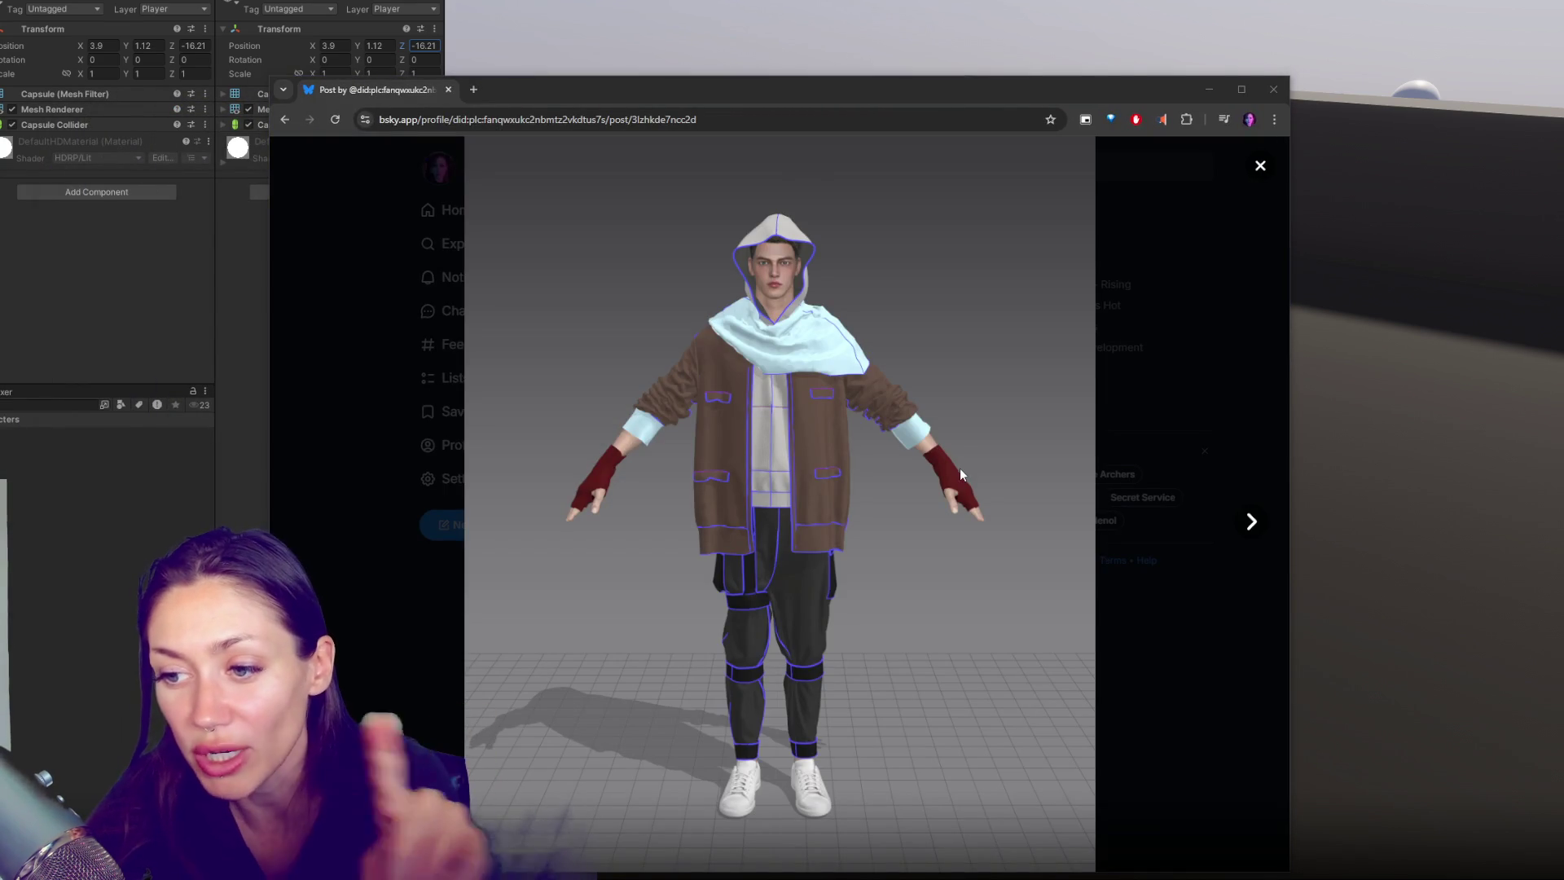
left_click(1250, 529)
left_click(1249, 529)
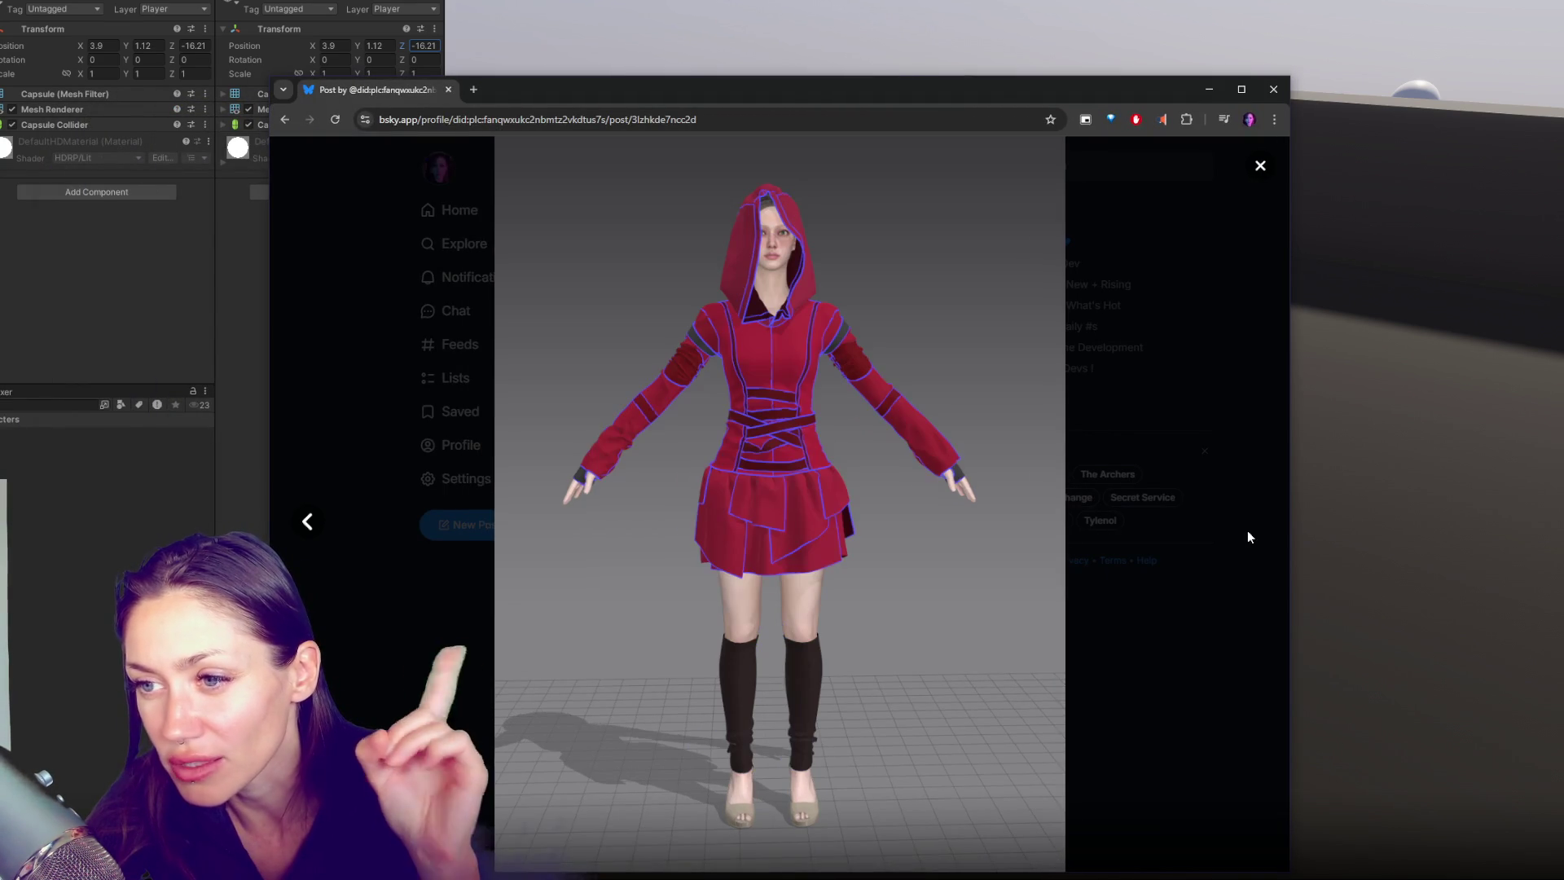
left_click(308, 524)
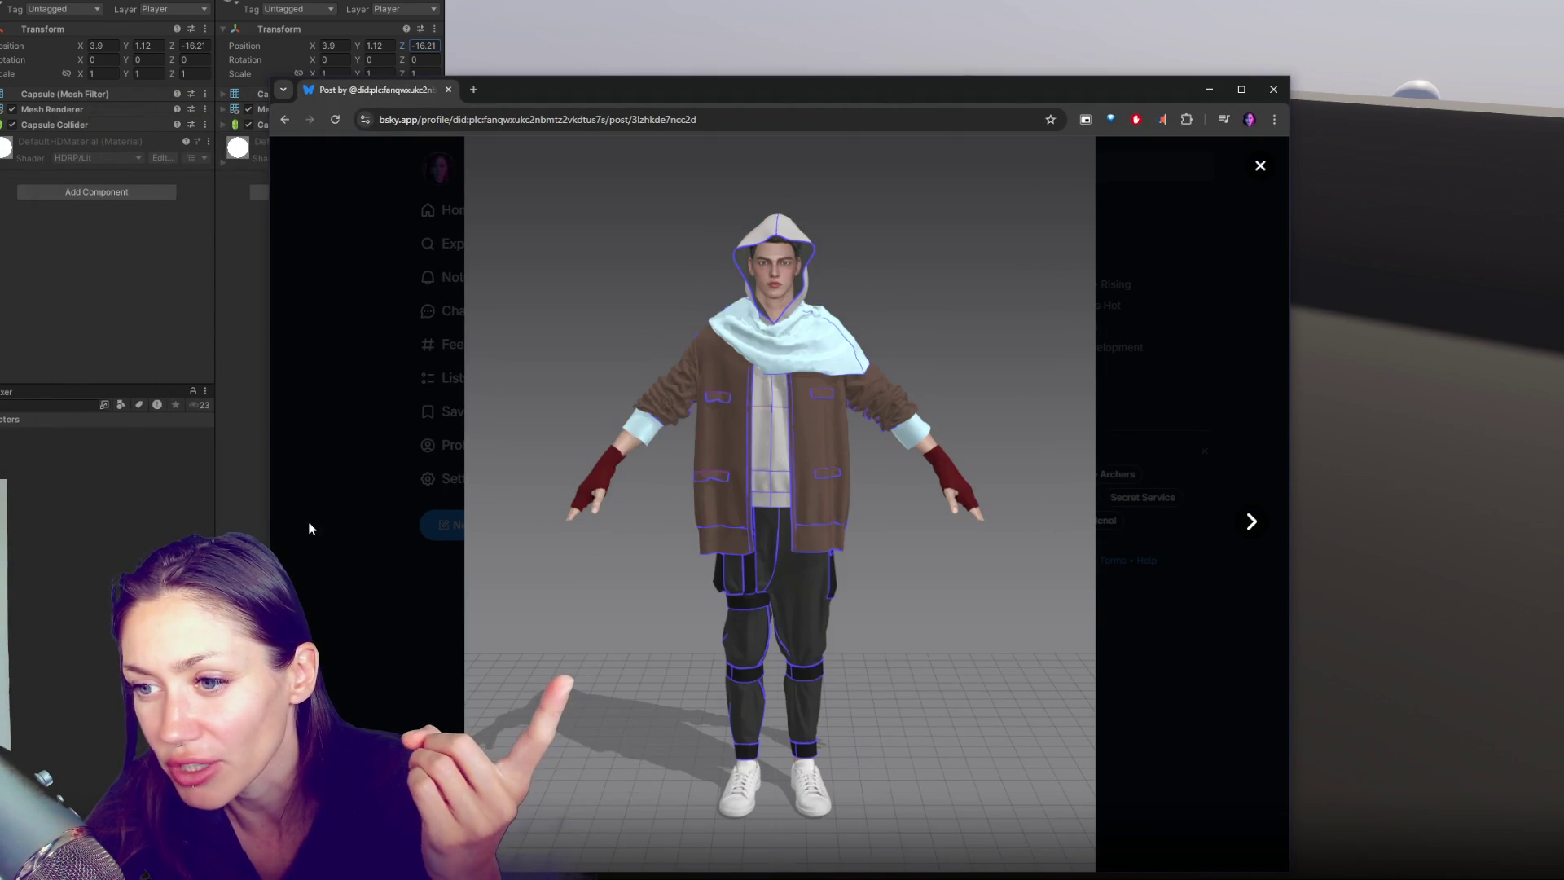
left_click(1251, 521)
left_click(1251, 525)
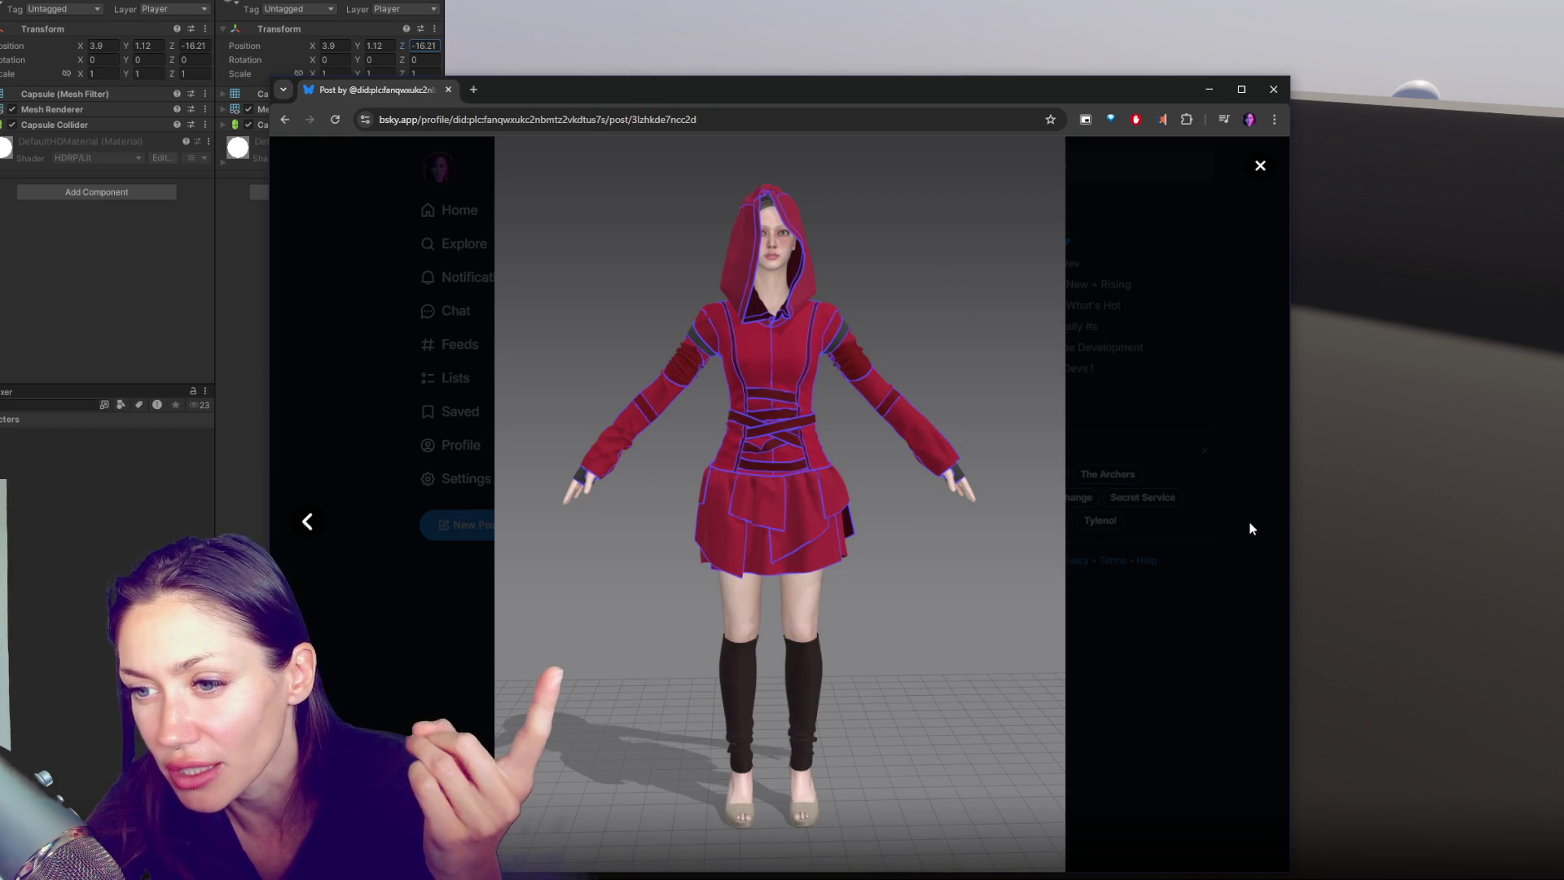
left_click(308, 521)
left_click(310, 521)
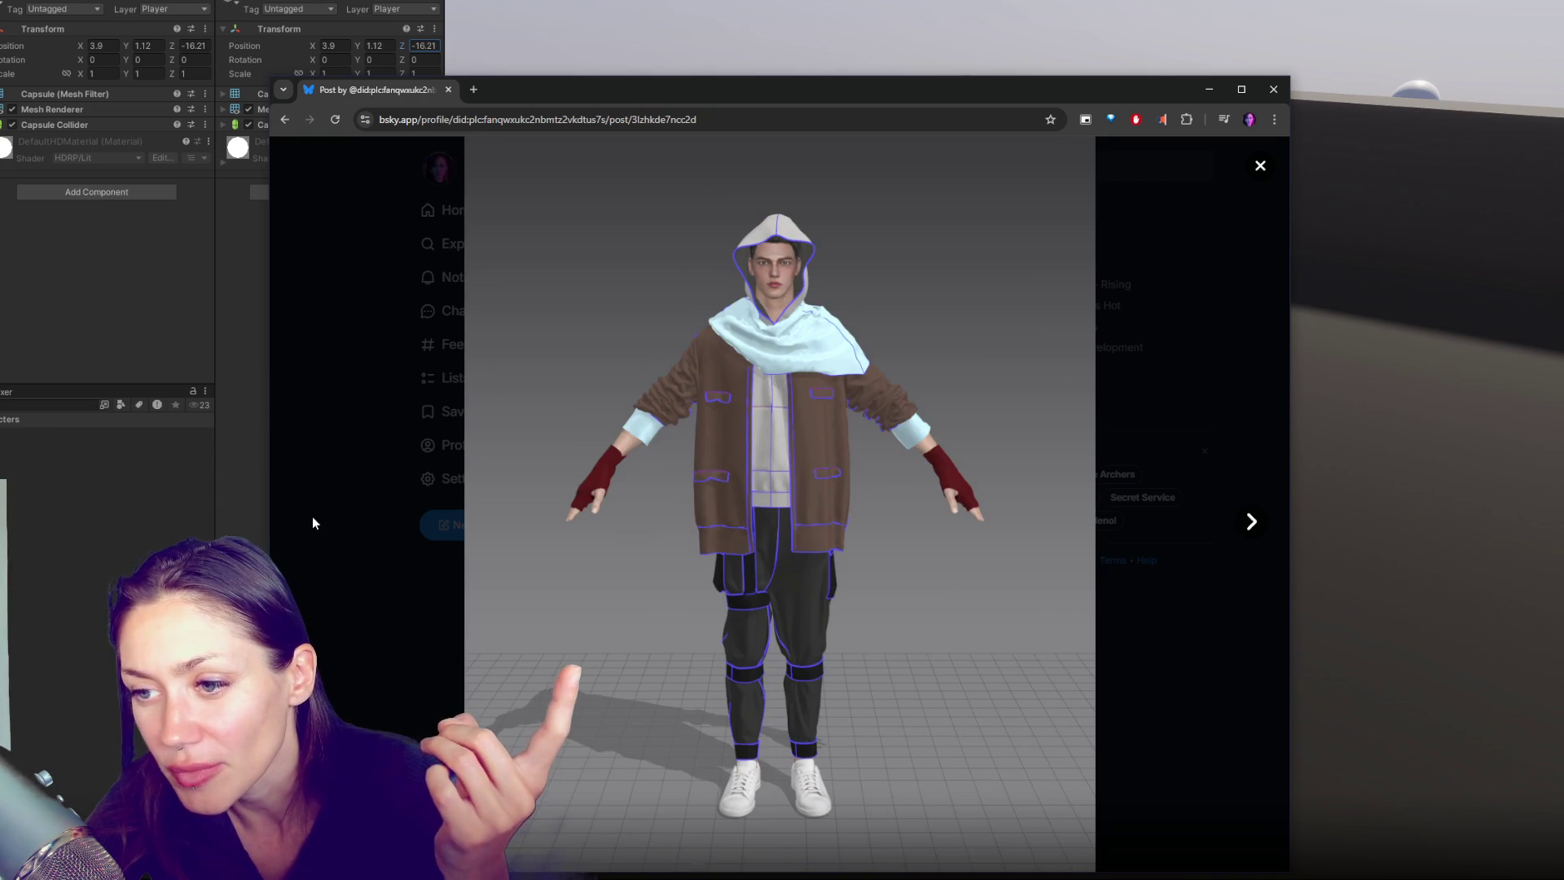
left_click(1253, 525)
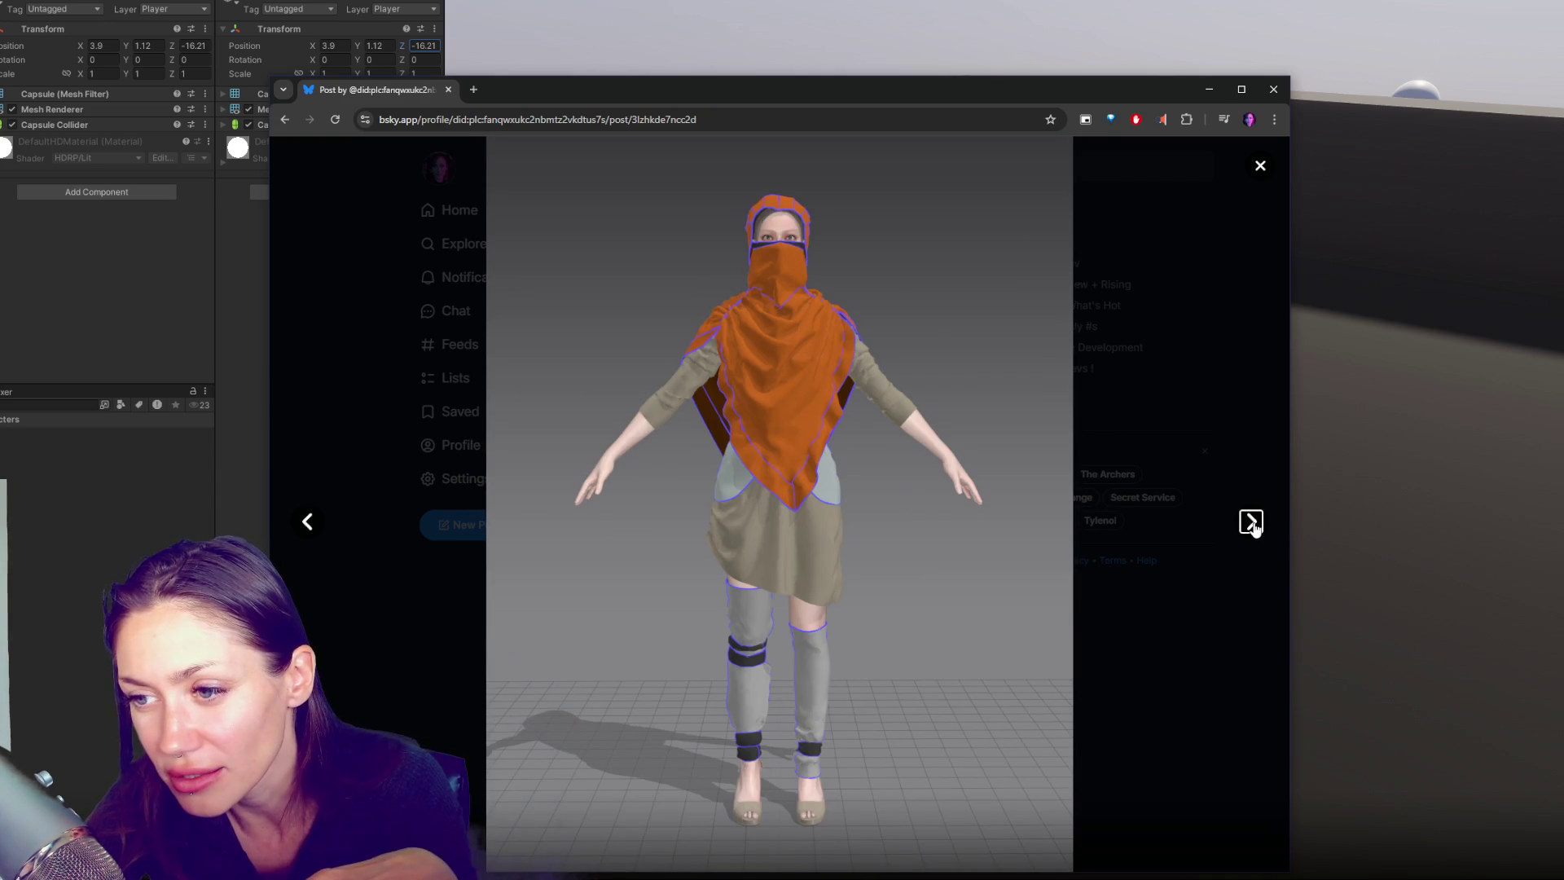
left_click(1254, 526)
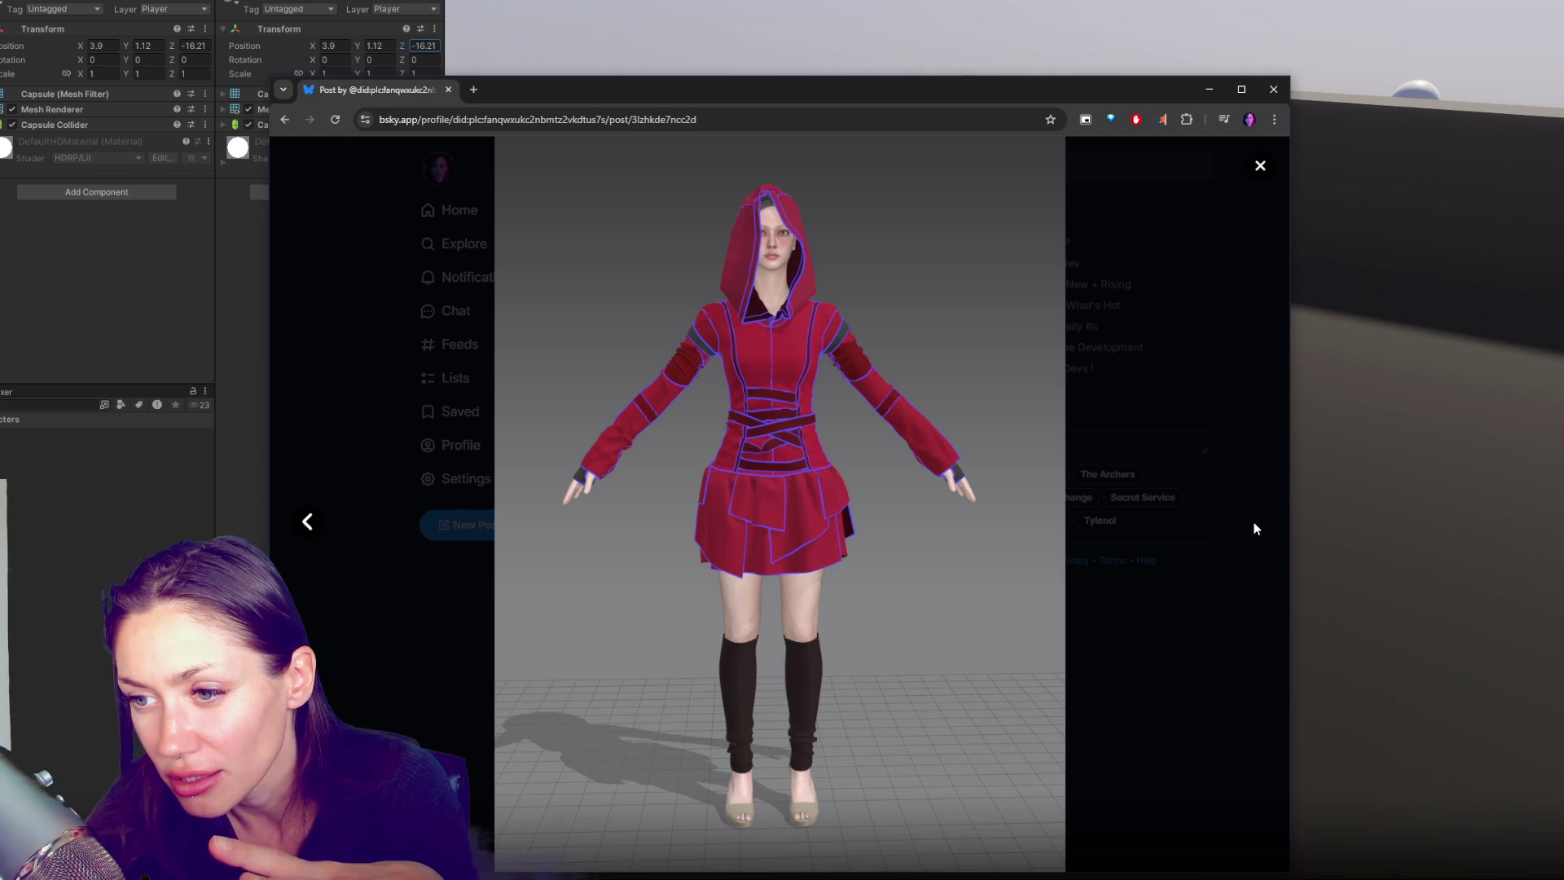
left_click(309, 522)
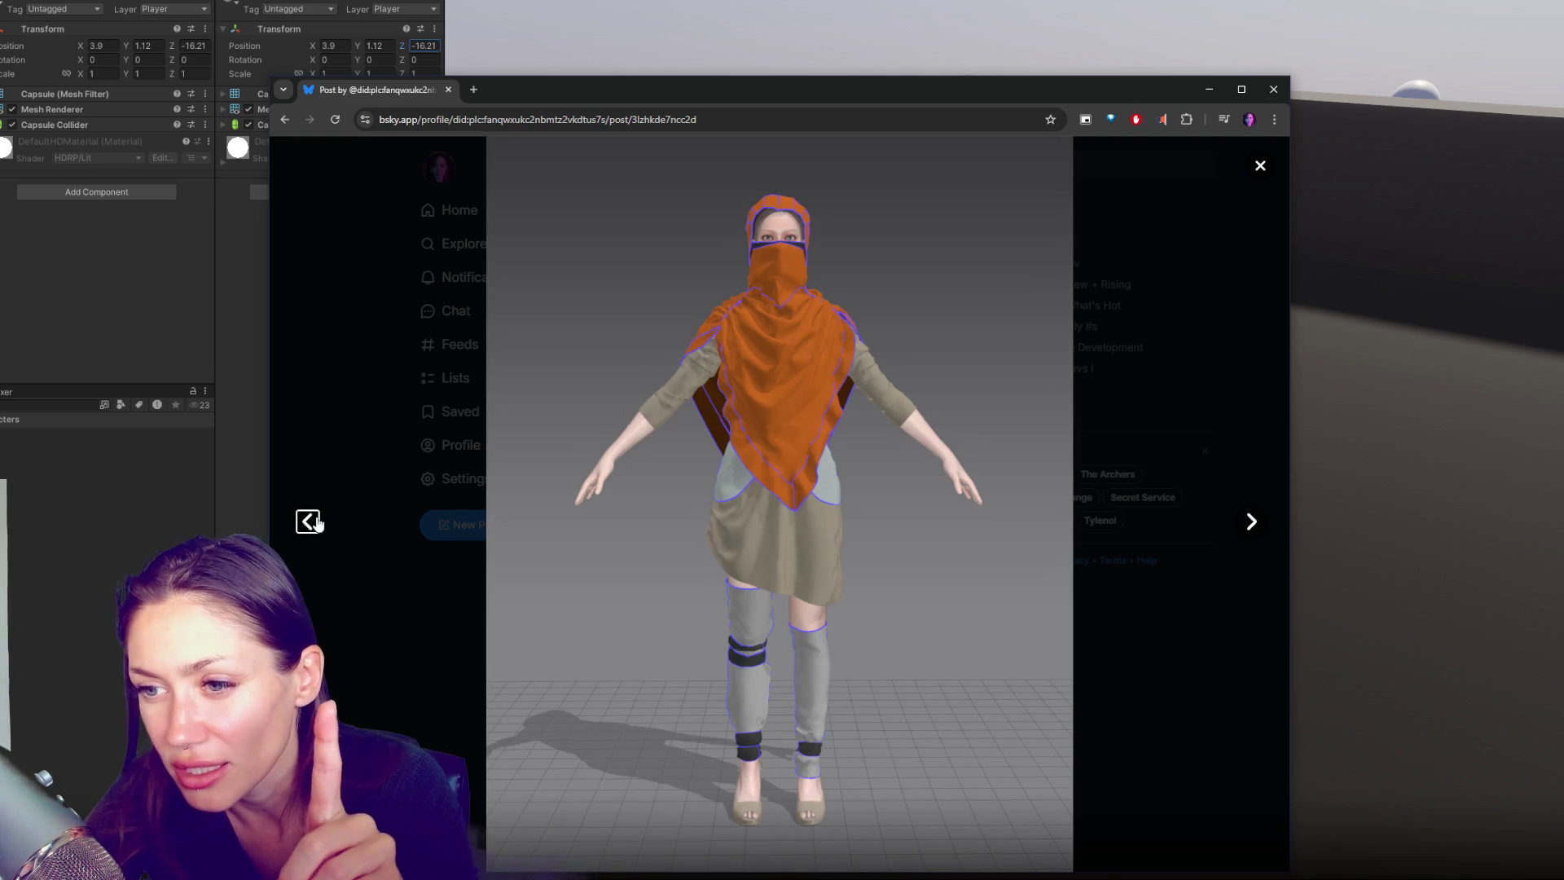
left_click(1255, 526)
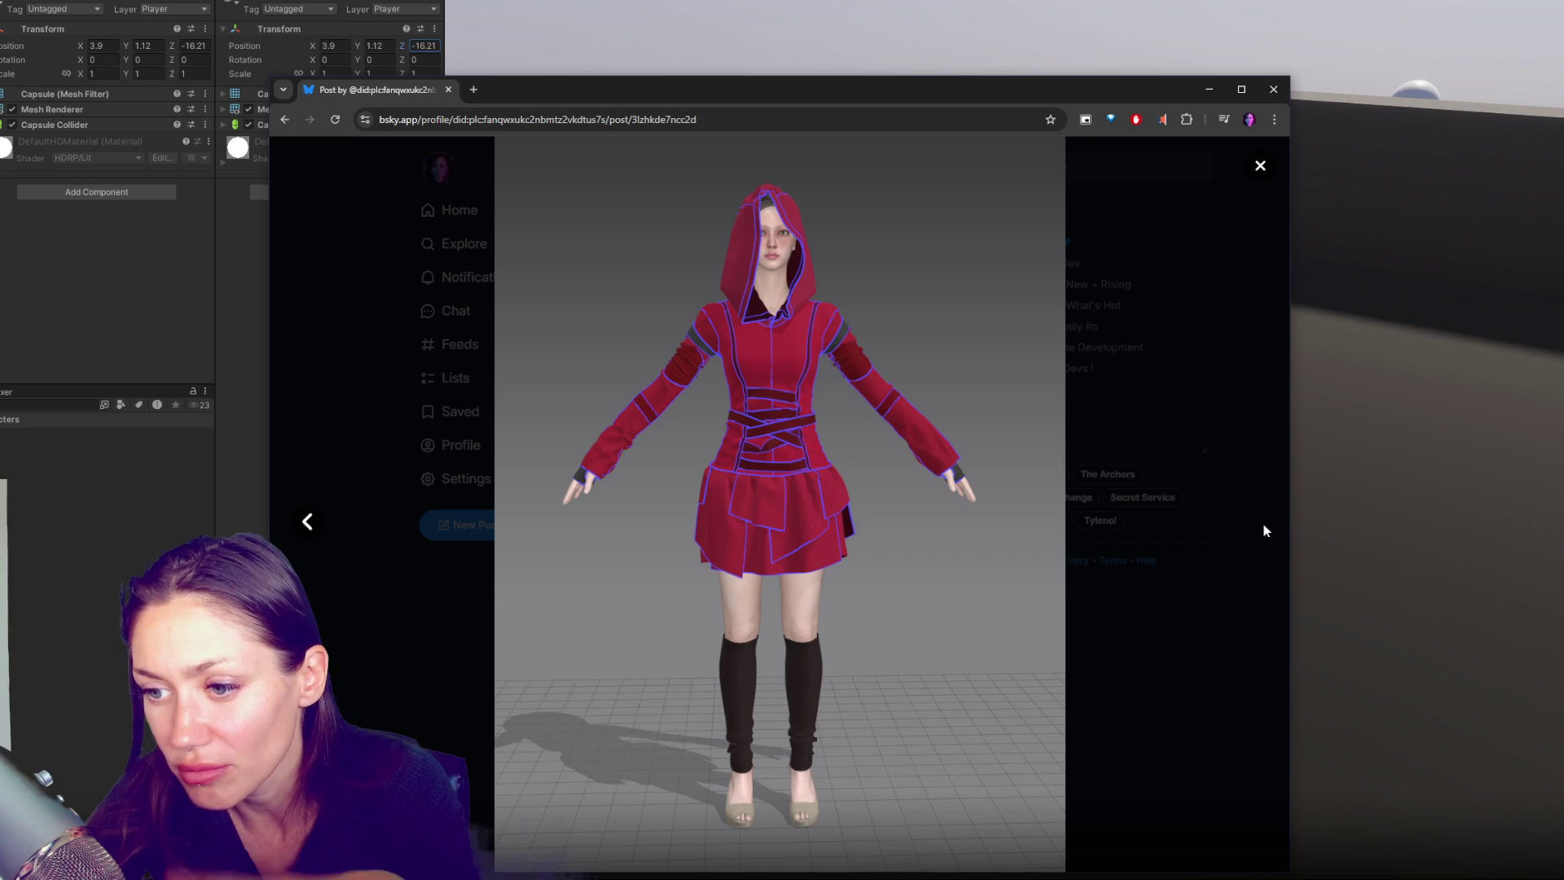
left_click(1264, 528)
Reopen the images, cycle between the hooded man and red dress costumes, then close with Esc
left_click(712, 437)
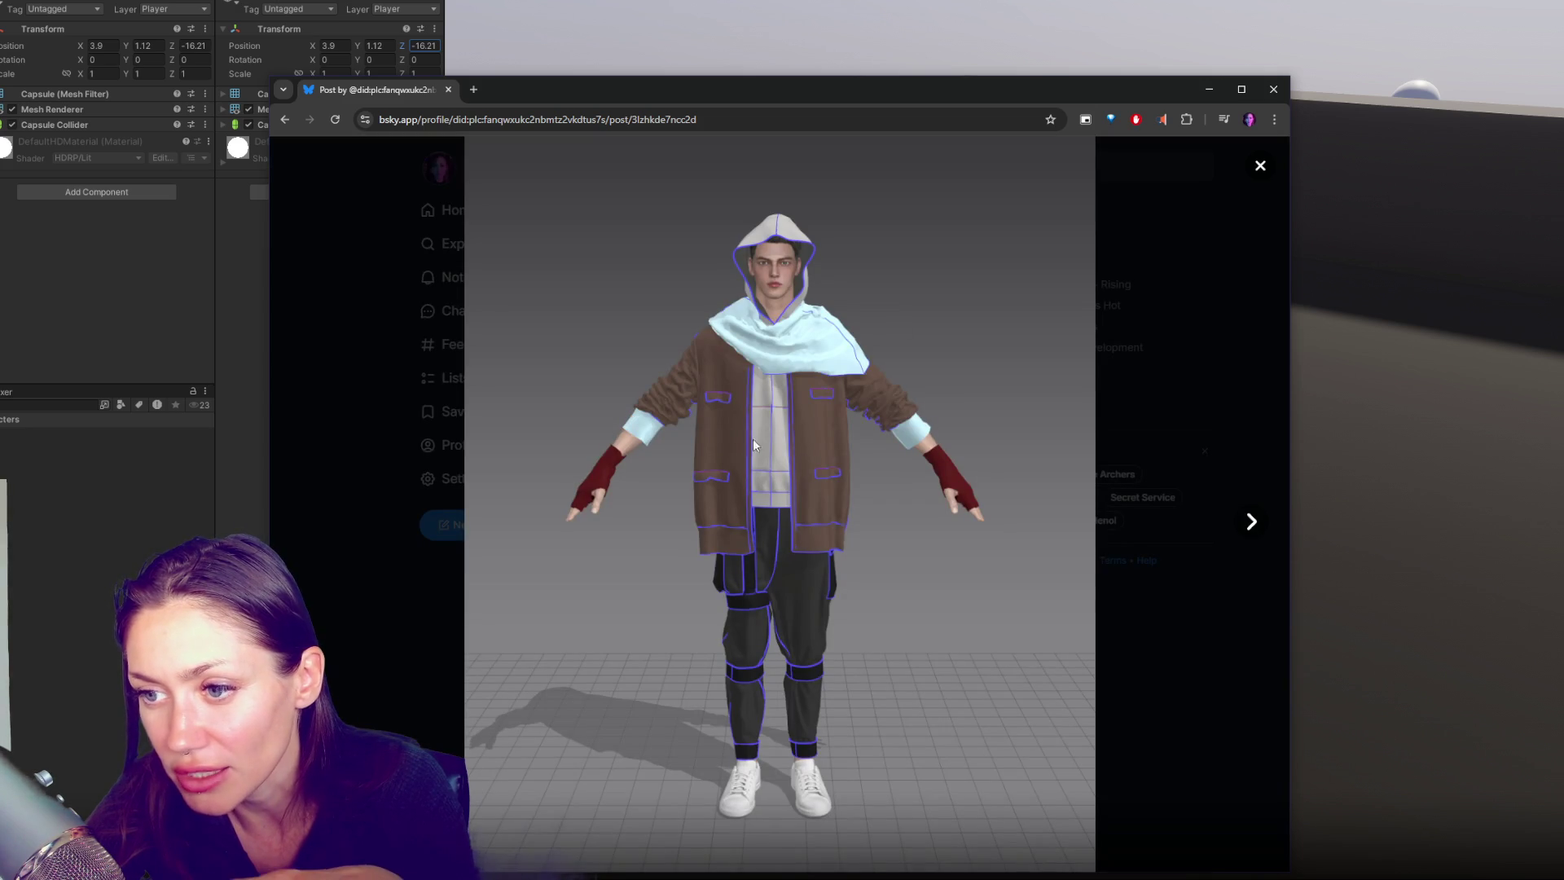
left_click(1251, 524)
left_click(1251, 529)
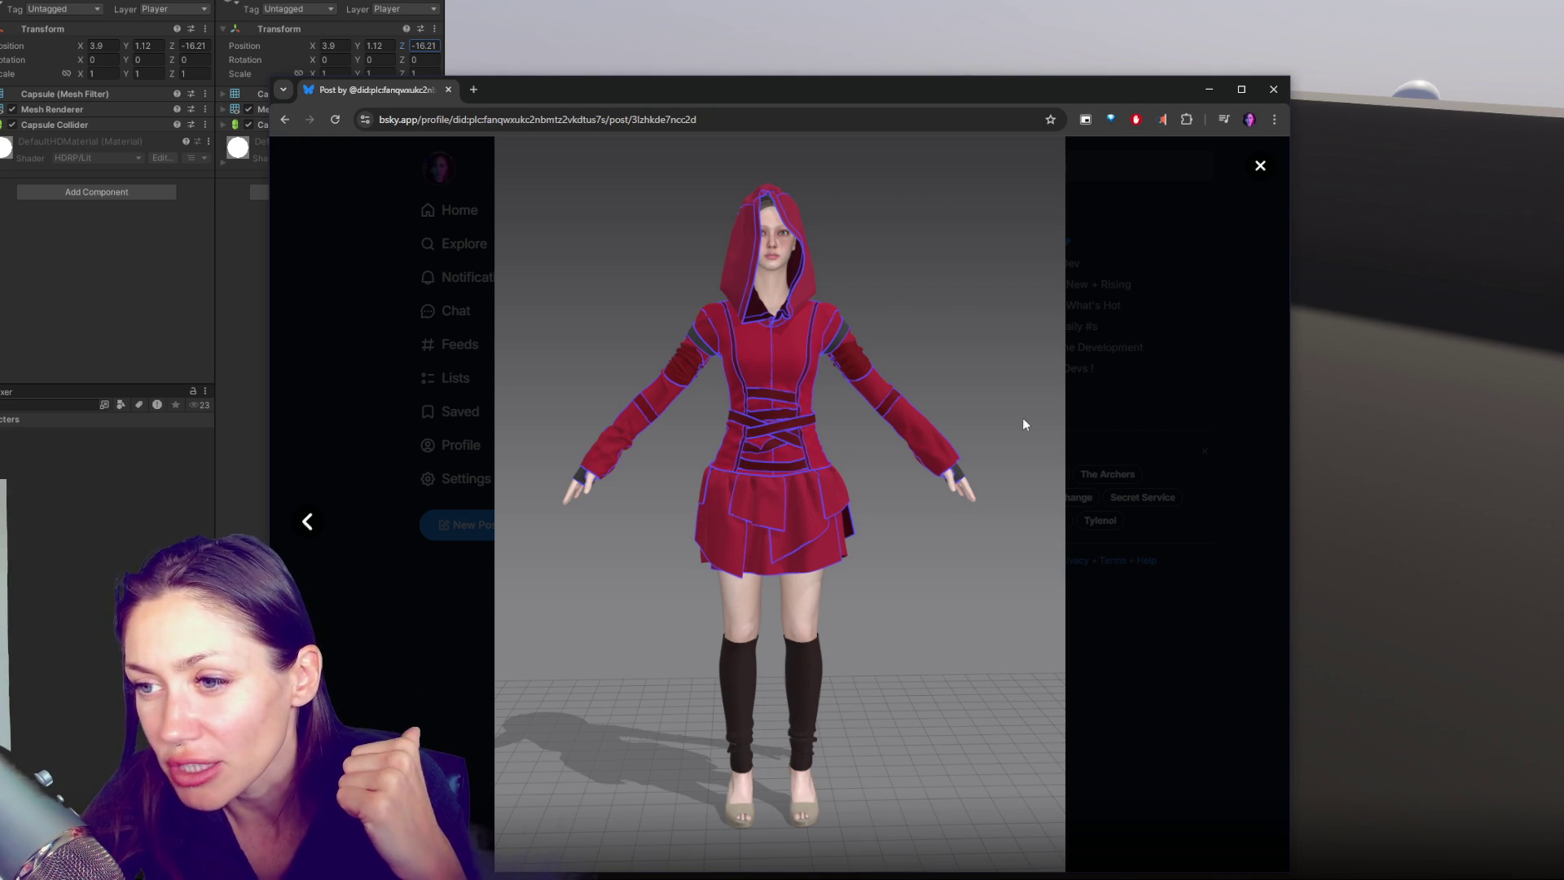
left_click(307, 522)
left_click(307, 521)
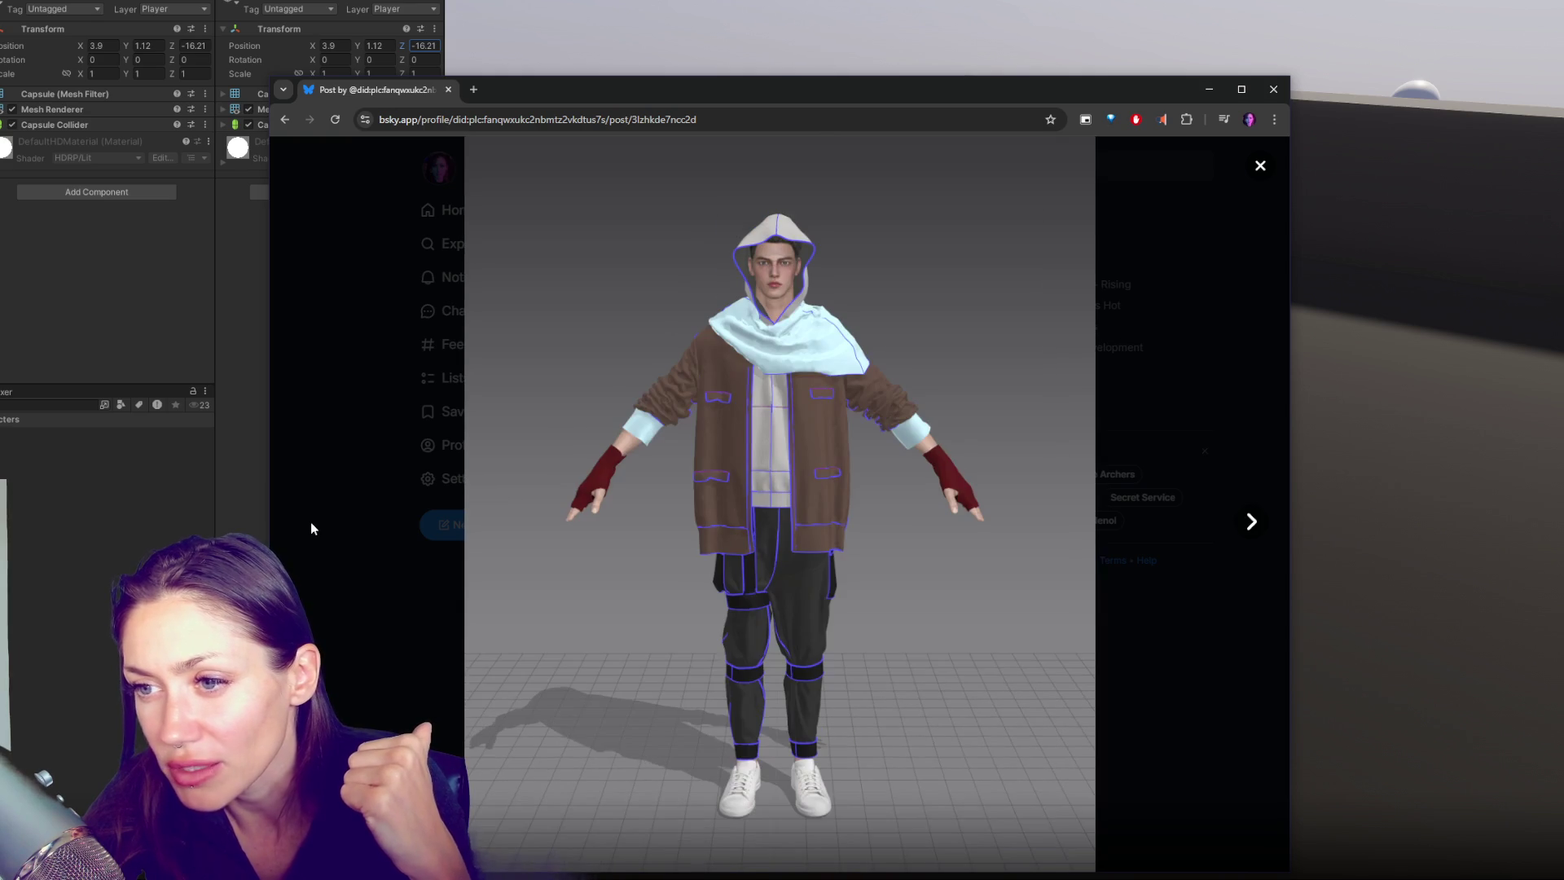
left_click(1251, 525)
left_click(1251, 526)
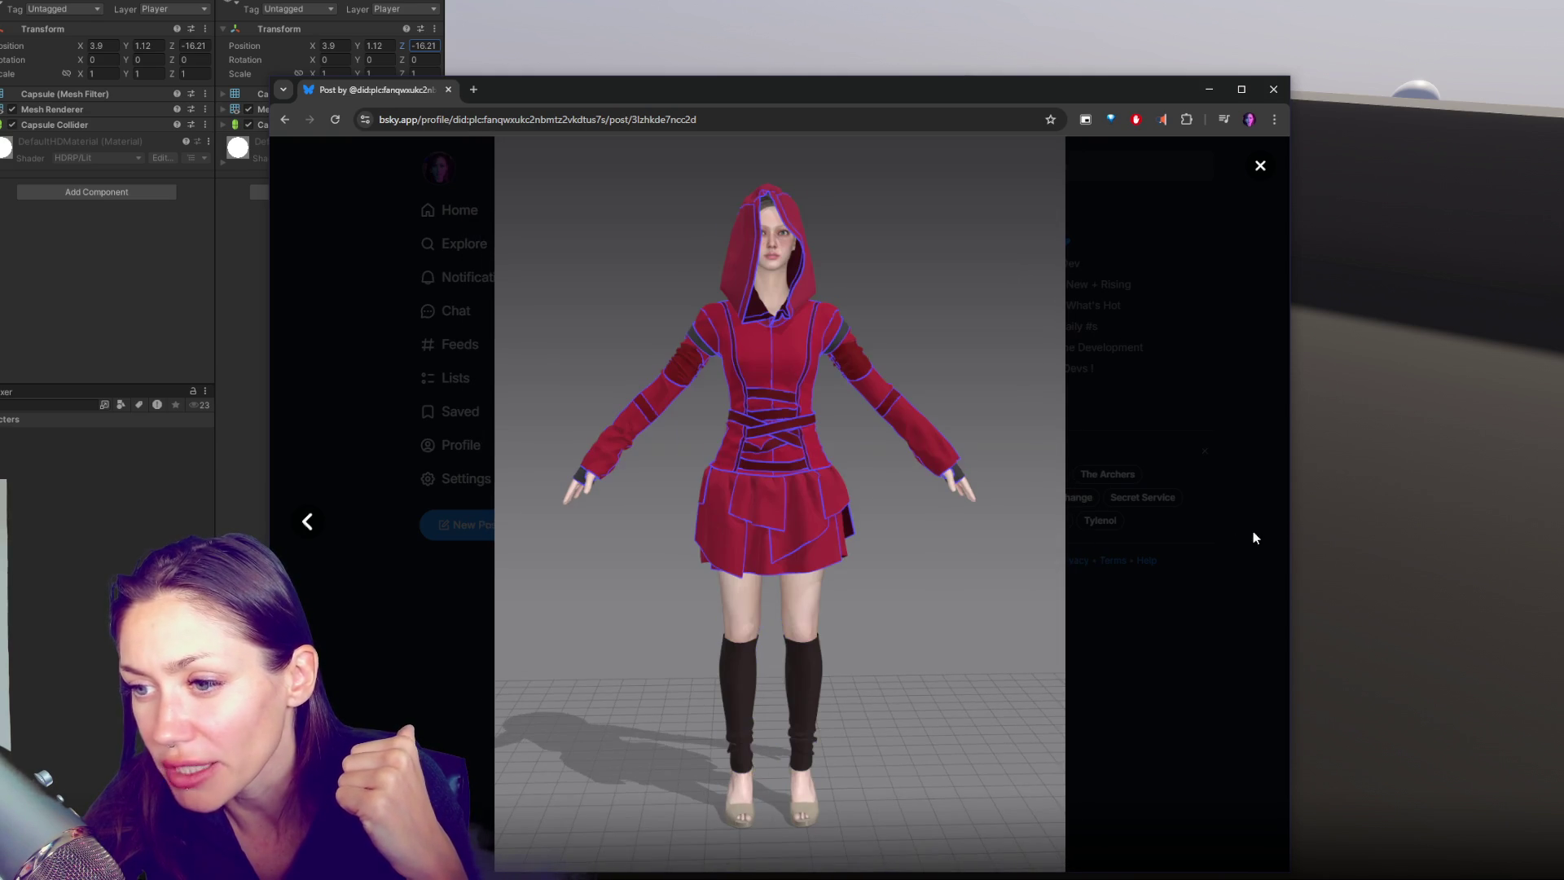
left_click(307, 522)
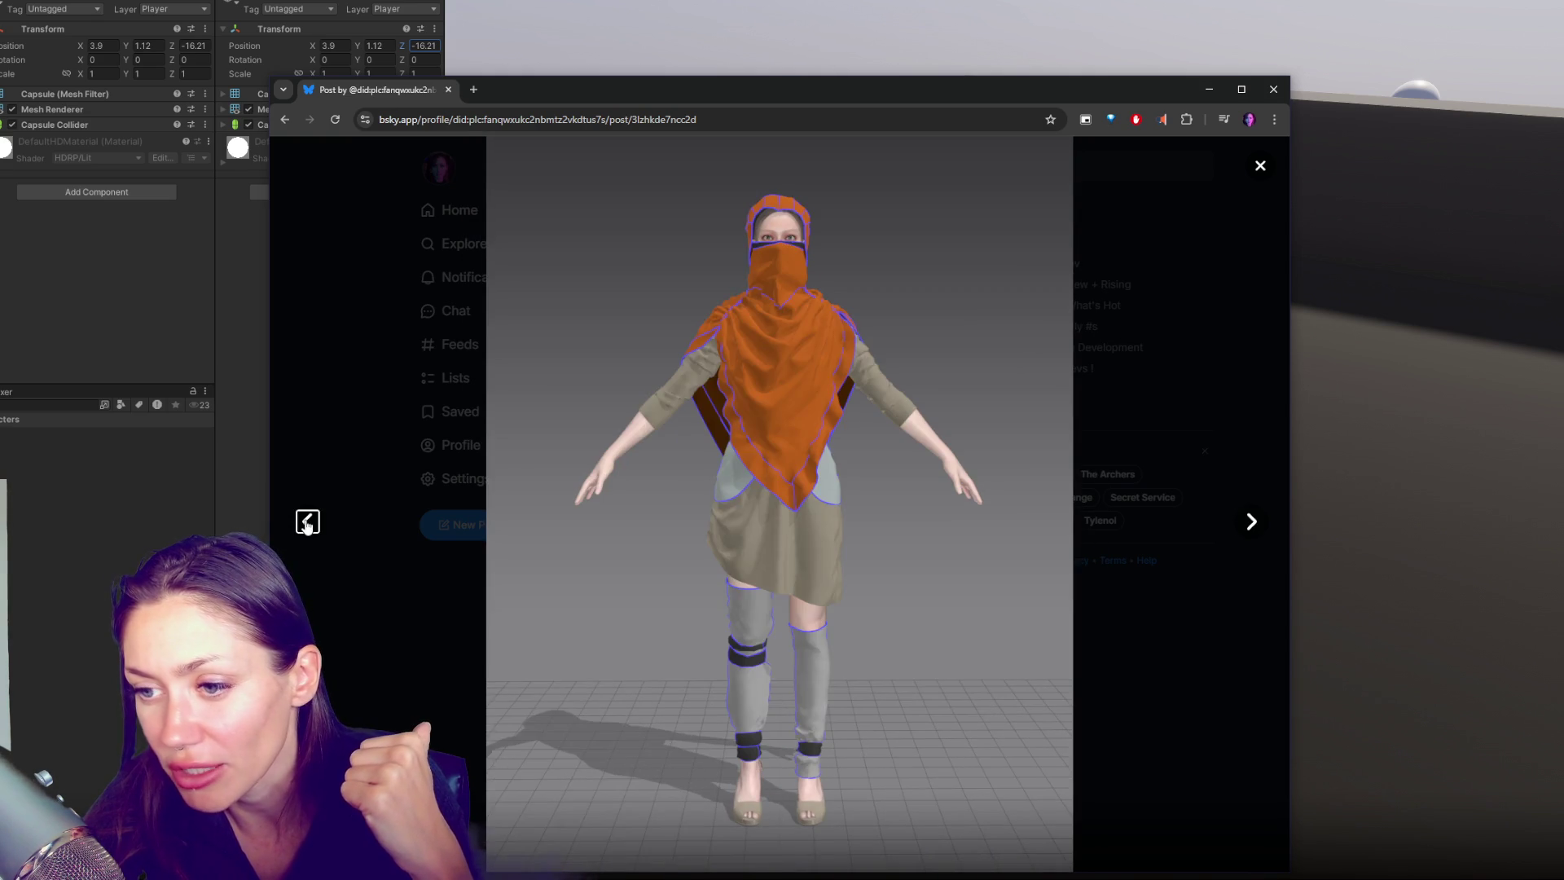
left_click(307, 521)
left_click(1247, 526)
left_click(1246, 525)
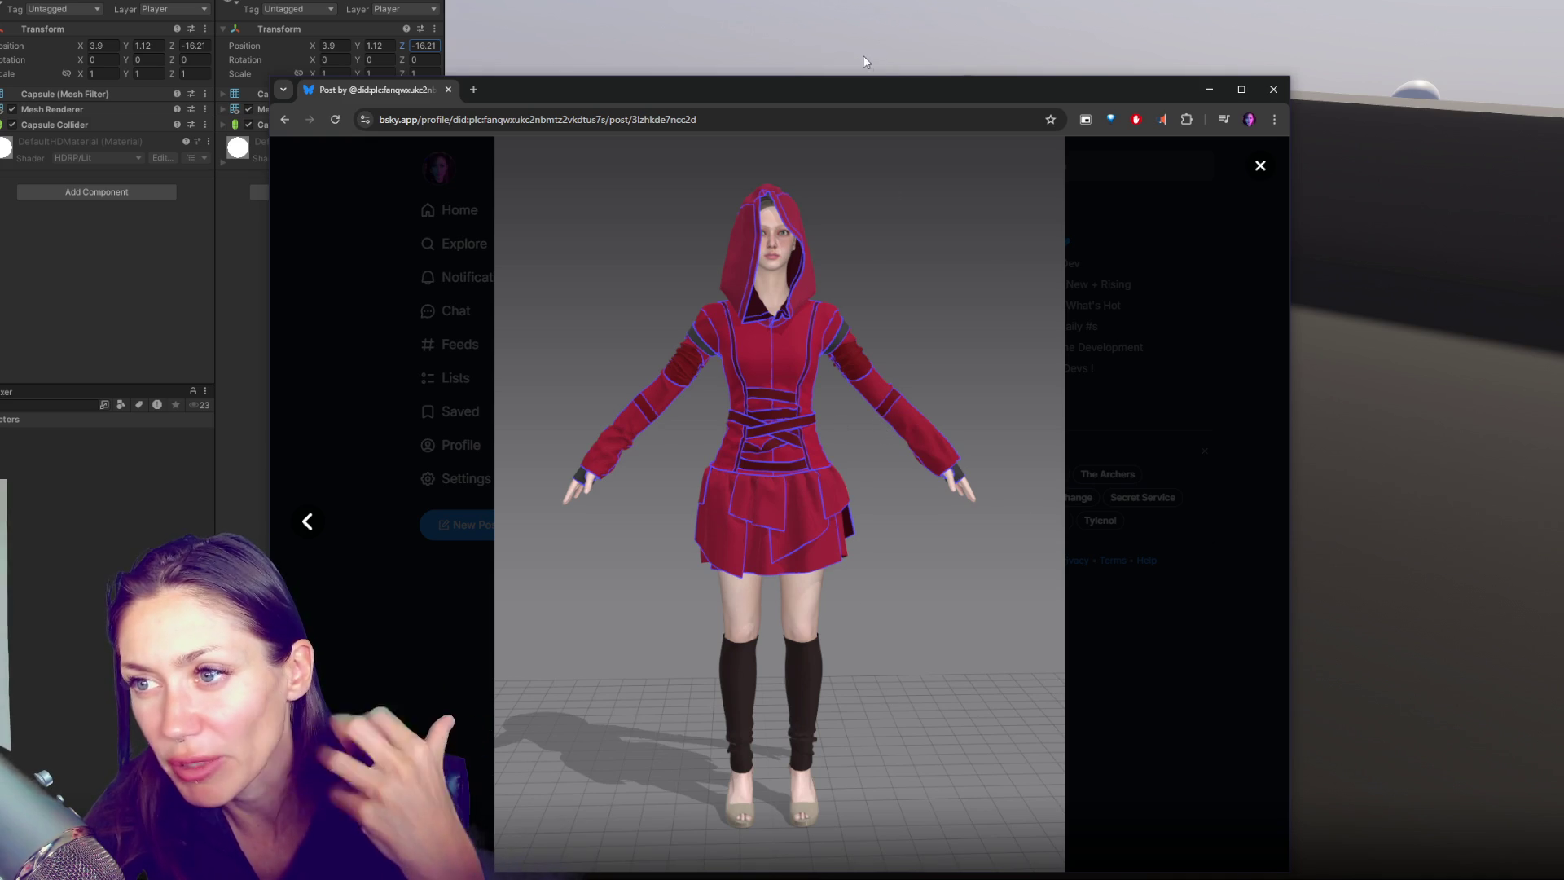
key("Escape")
Open the first costume image again and step through all three back to the post
left_click(626, 398)
left_click(1249, 518)
left_click(1249, 517)
left_click(1249, 515)
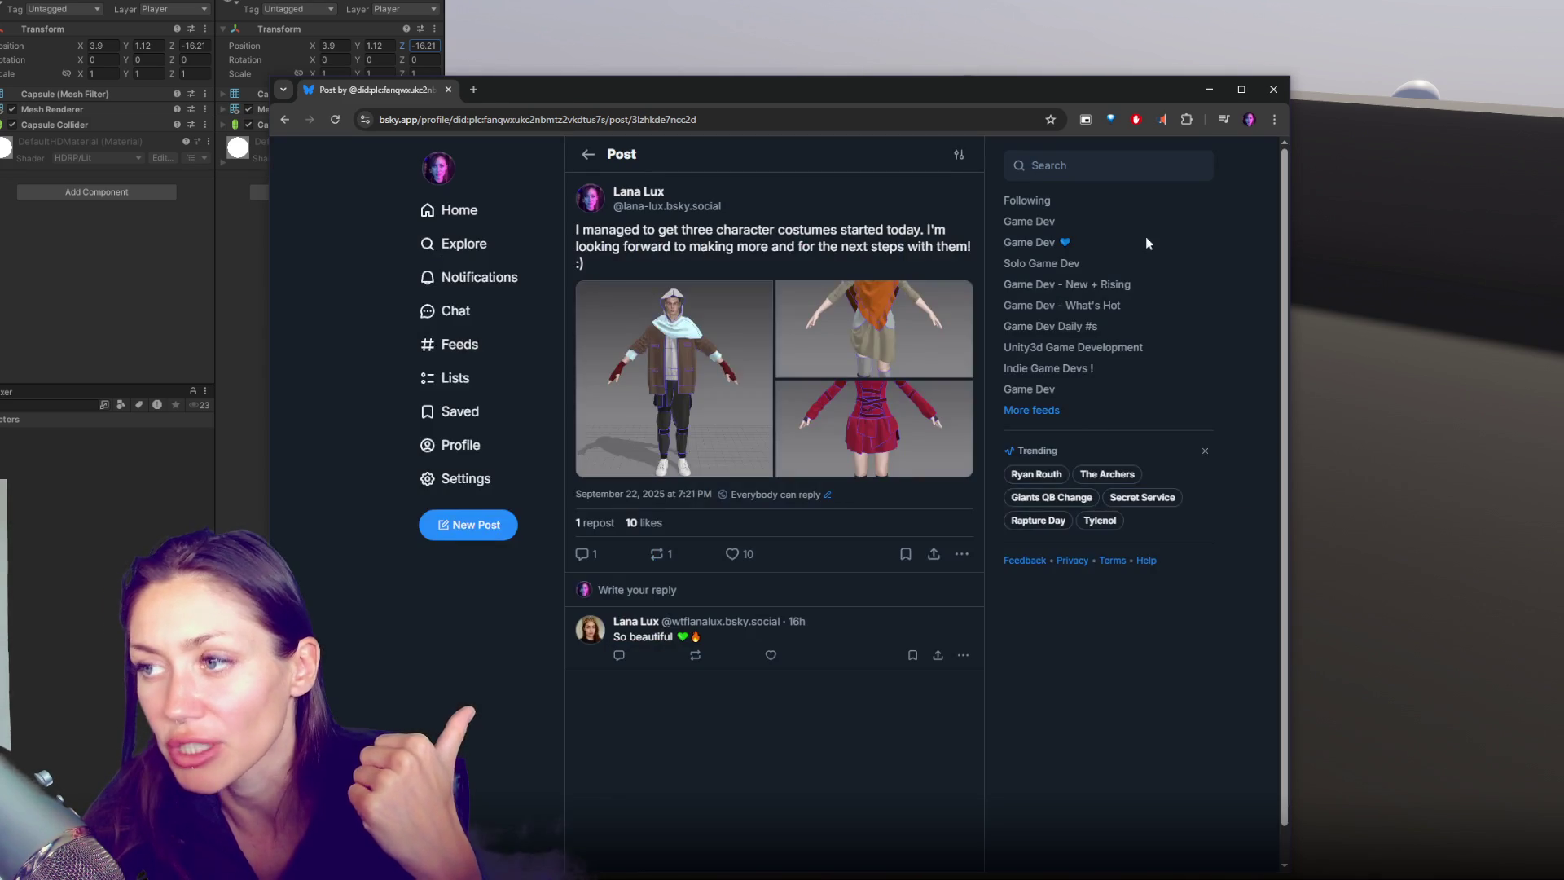
Minimise the Bluesky browser to reveal Unity's kitchen scene with the NPC washing dishes
left_click(1295, 238)
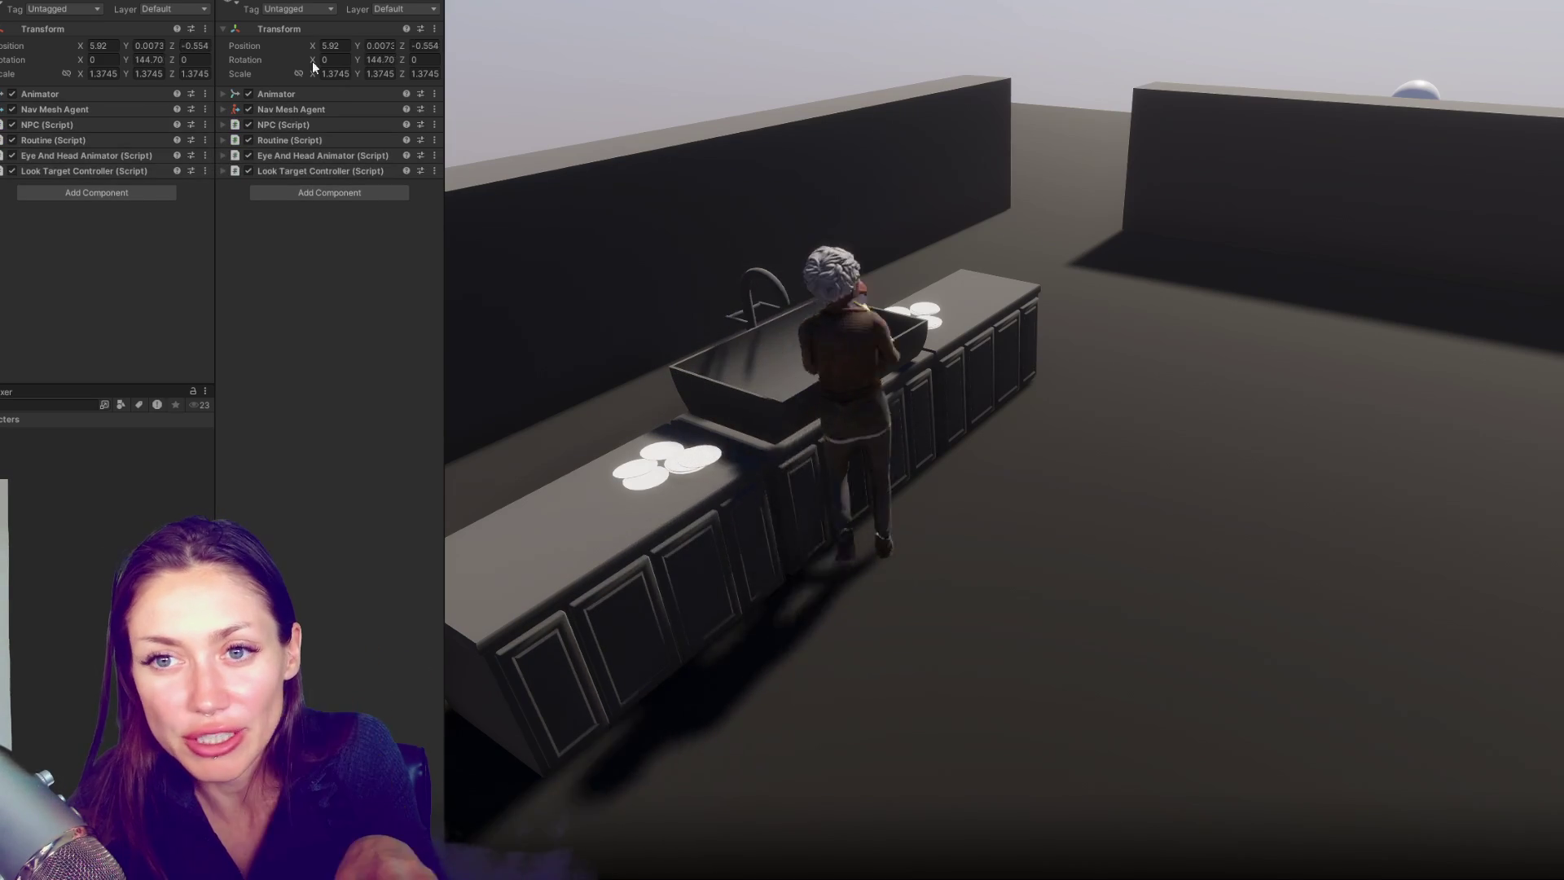
Reposition the capsule player around the NPC, trying X 5.7, then settling at X 5.02, Z 2.93
left_click(422, 46)
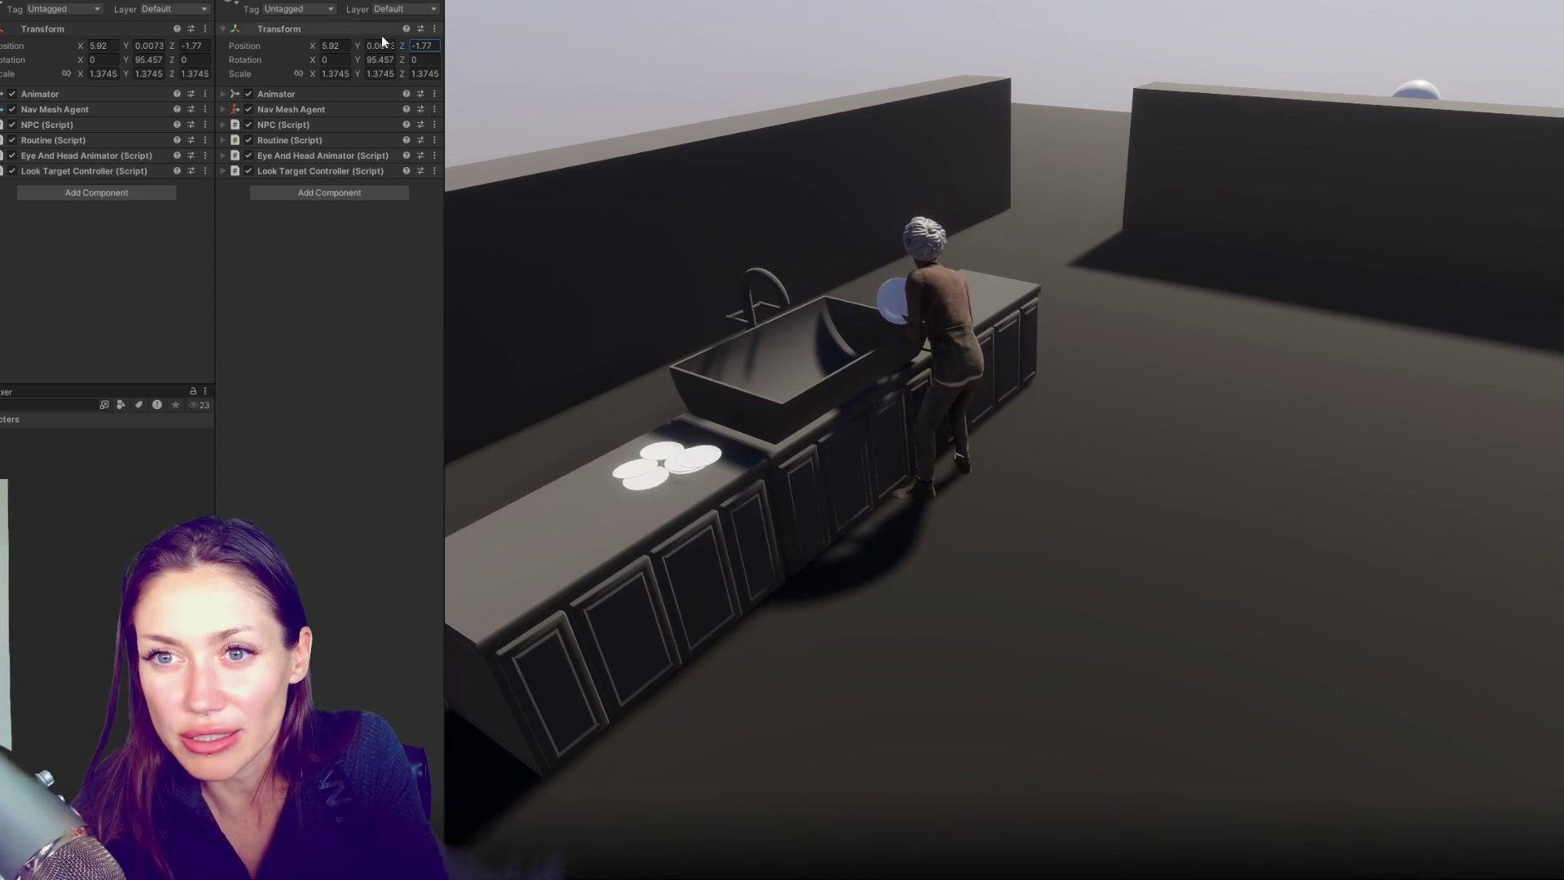
left_click(331, 47)
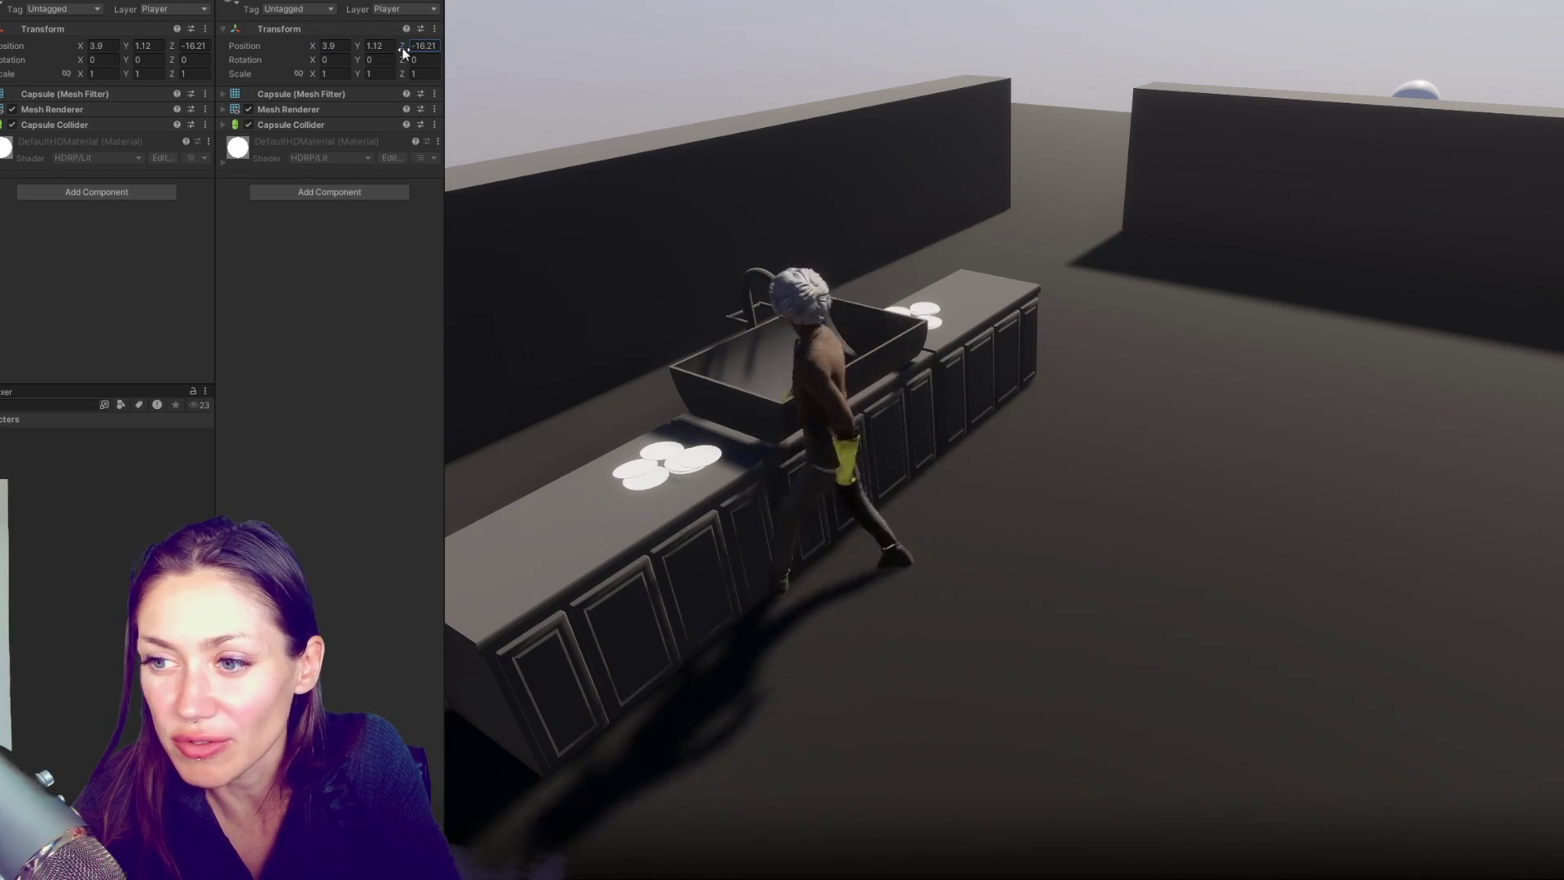
left_click_drag(402, 46, 571, 50)
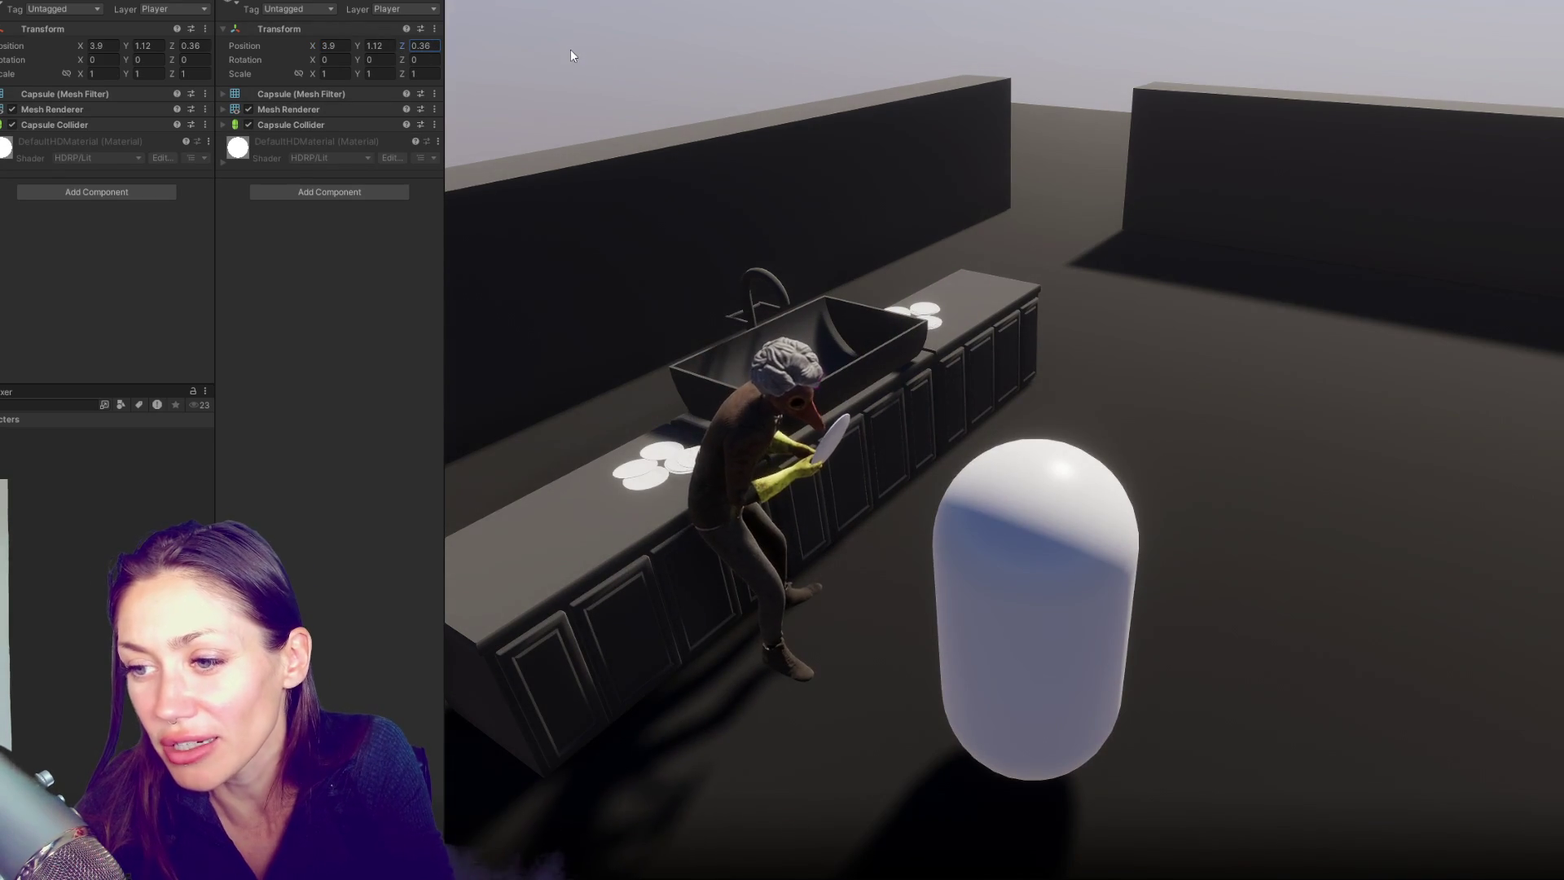
left_click_drag(570, 51, 591, 52)
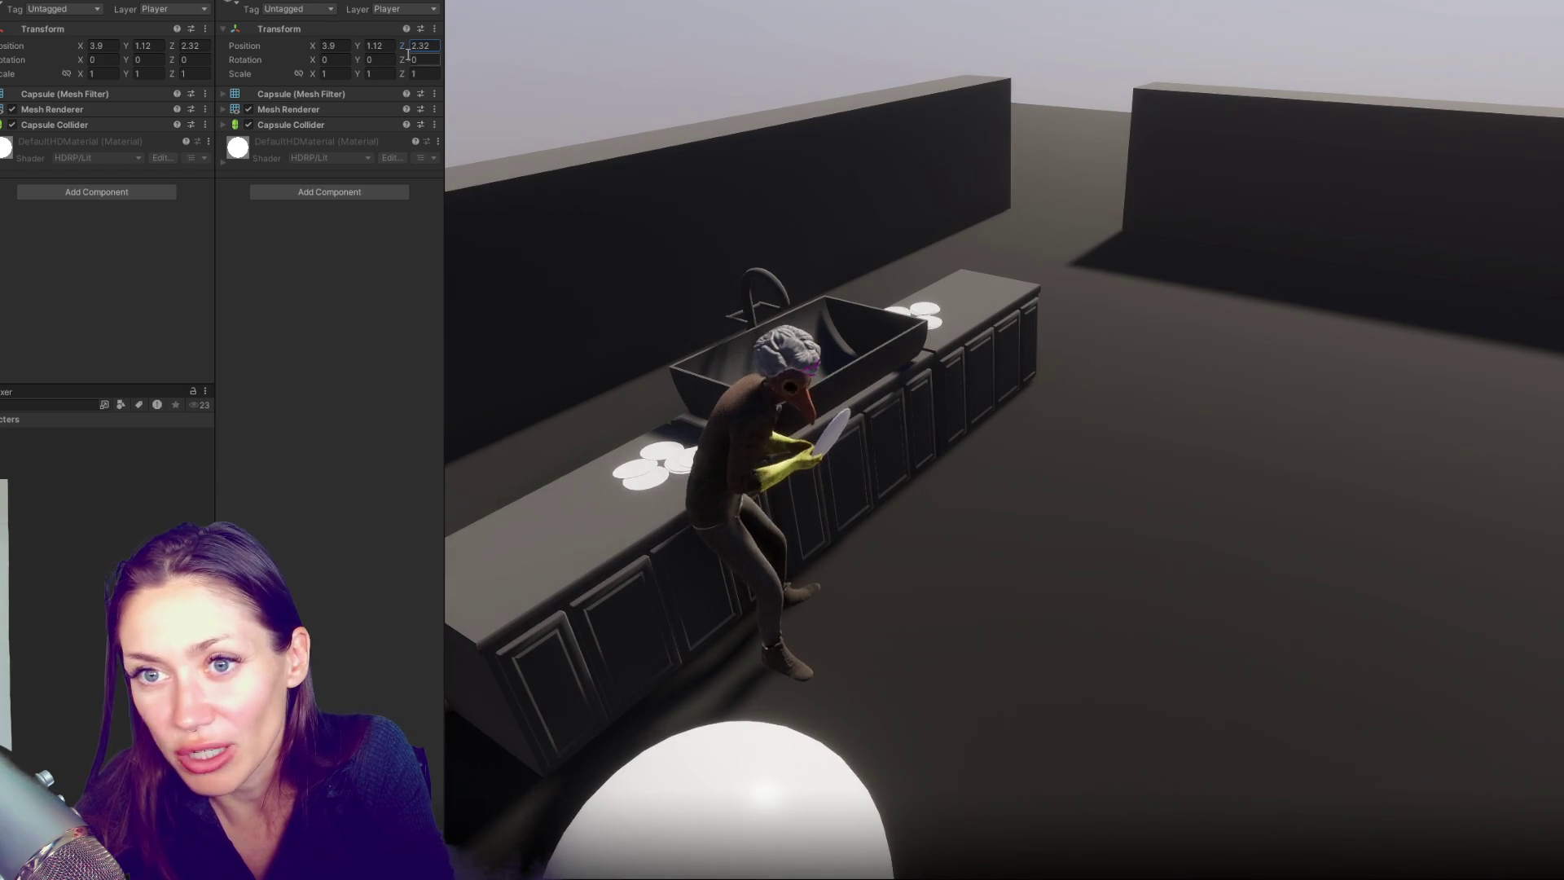
left_click(330, 46)
type("5.7")
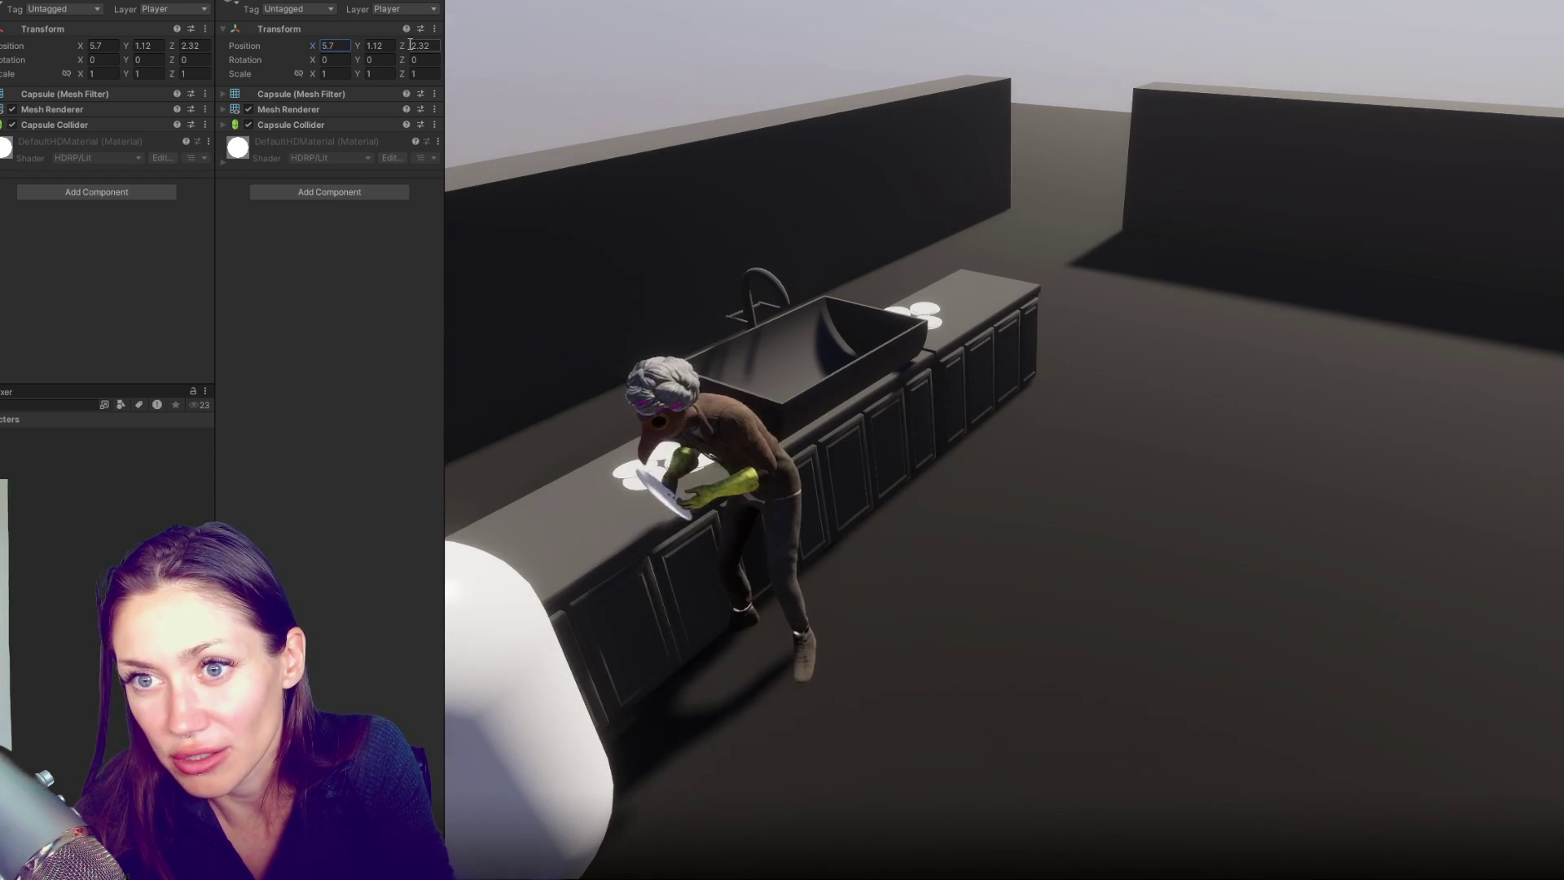
mouse_move(403, 46)
left_mouse_down()
mouse_move(355, 46)
mouse_move(603, 48)
mouse_move(411, 66)
left_mouse_up()
left_click_drag(311, 46, 304, 41)
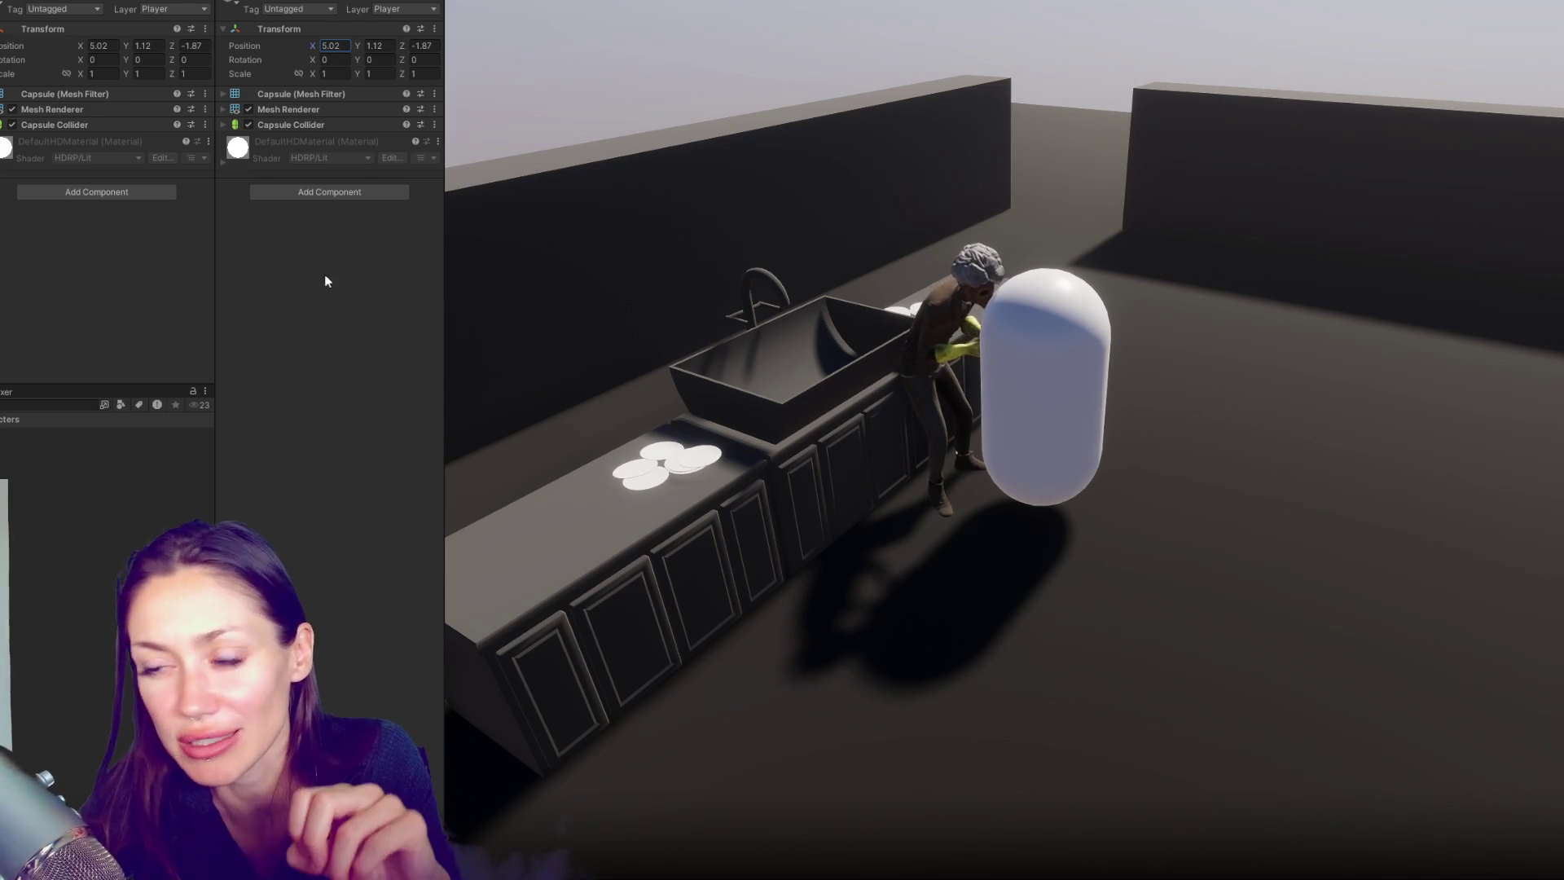
left_click_drag(404, 45, 449, 43)
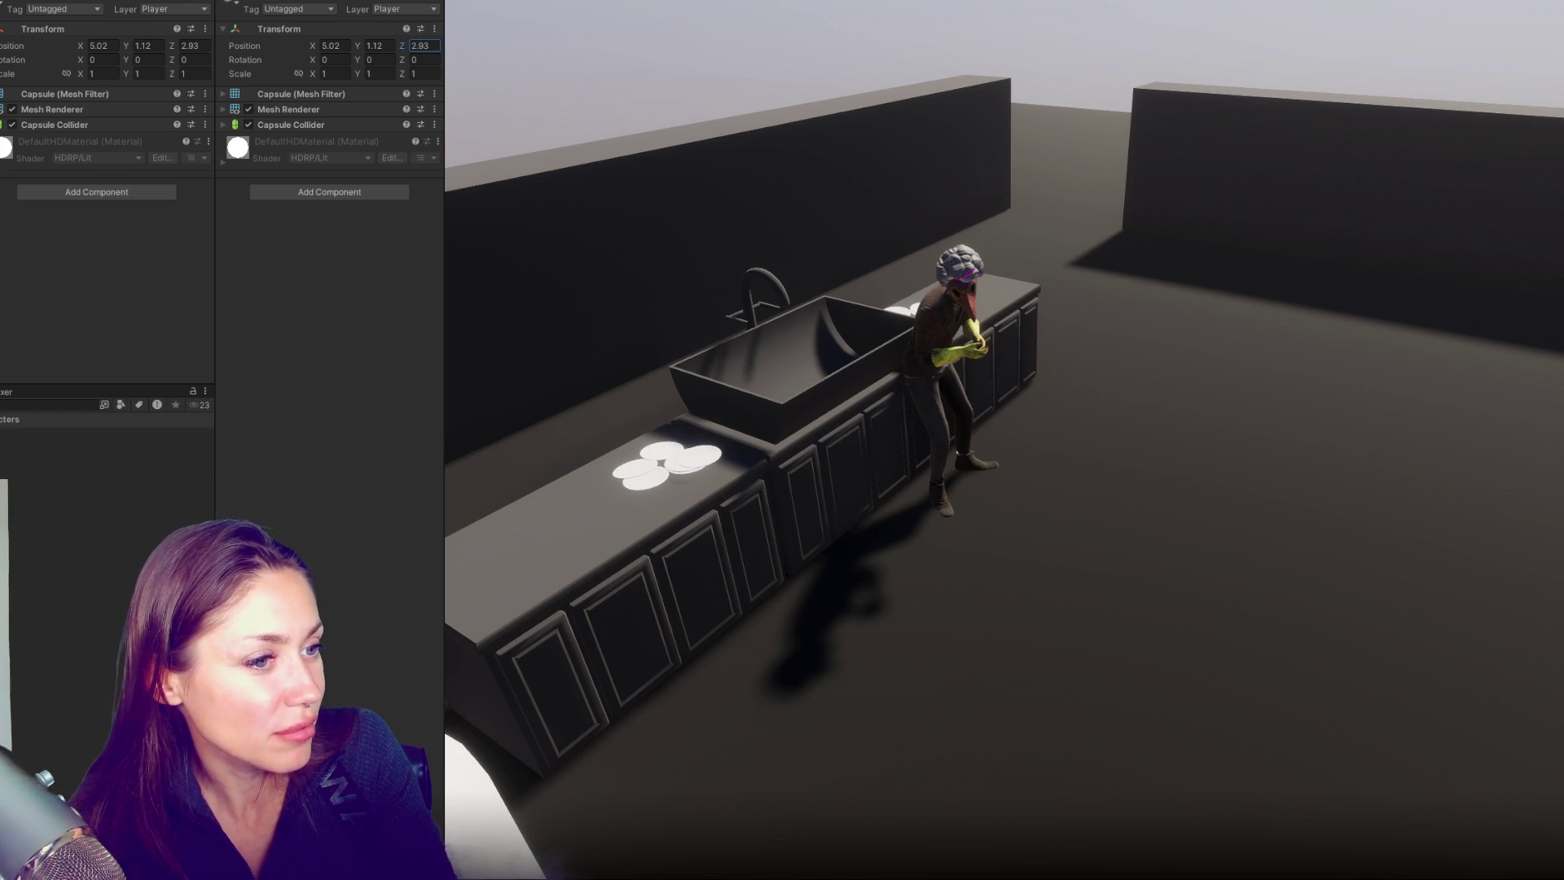
key("alt+Tab")
View the costume post's images full-size, cycling through all three costumes back to the hooded man
left_click(524, 297)
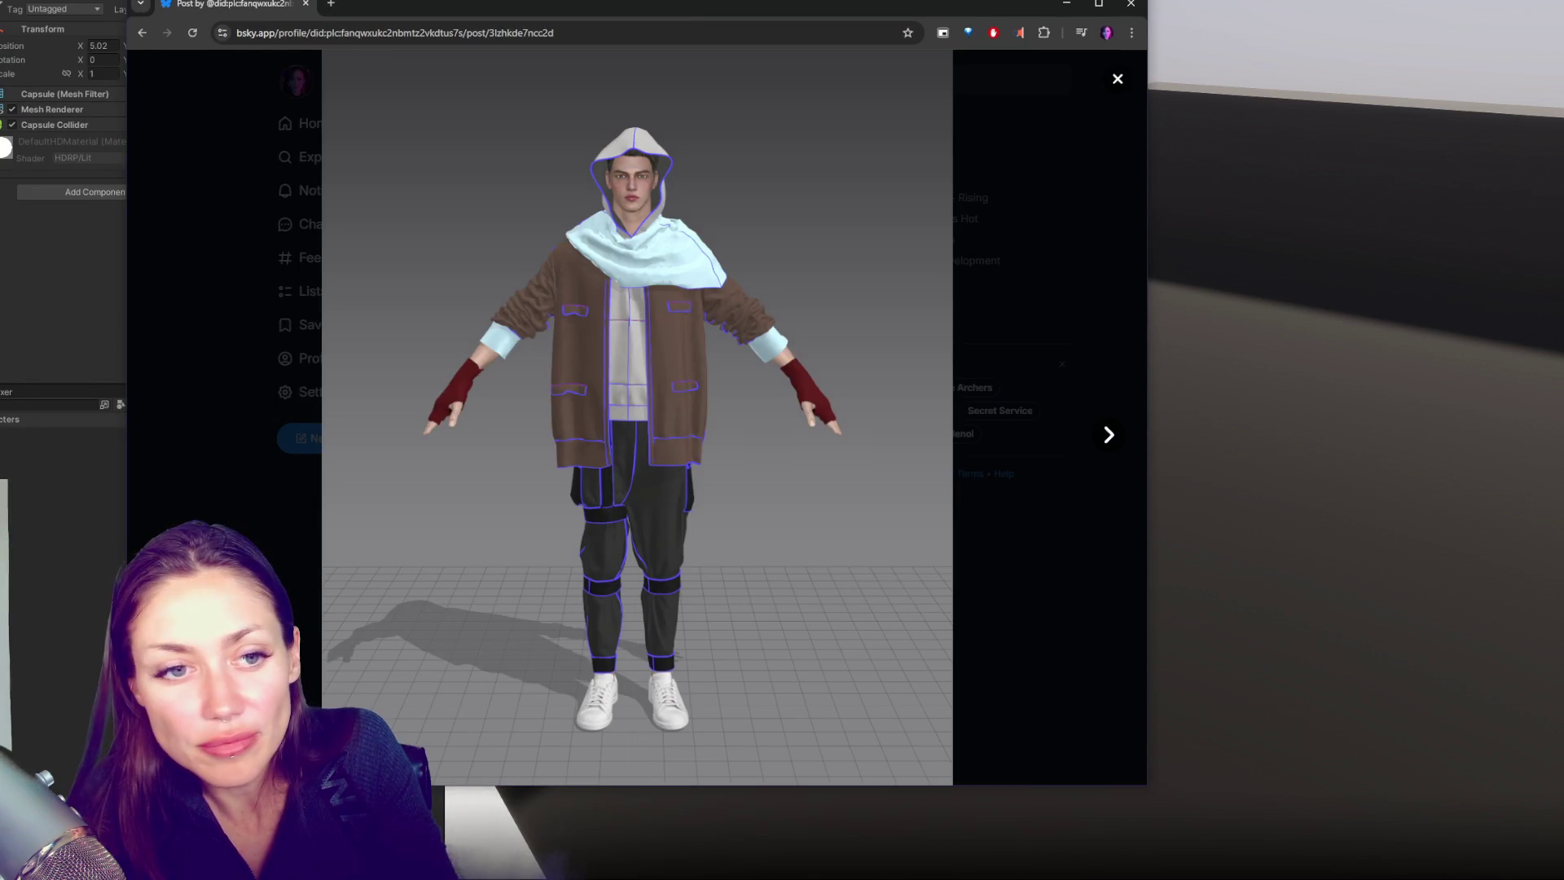
left_click(1108, 436)
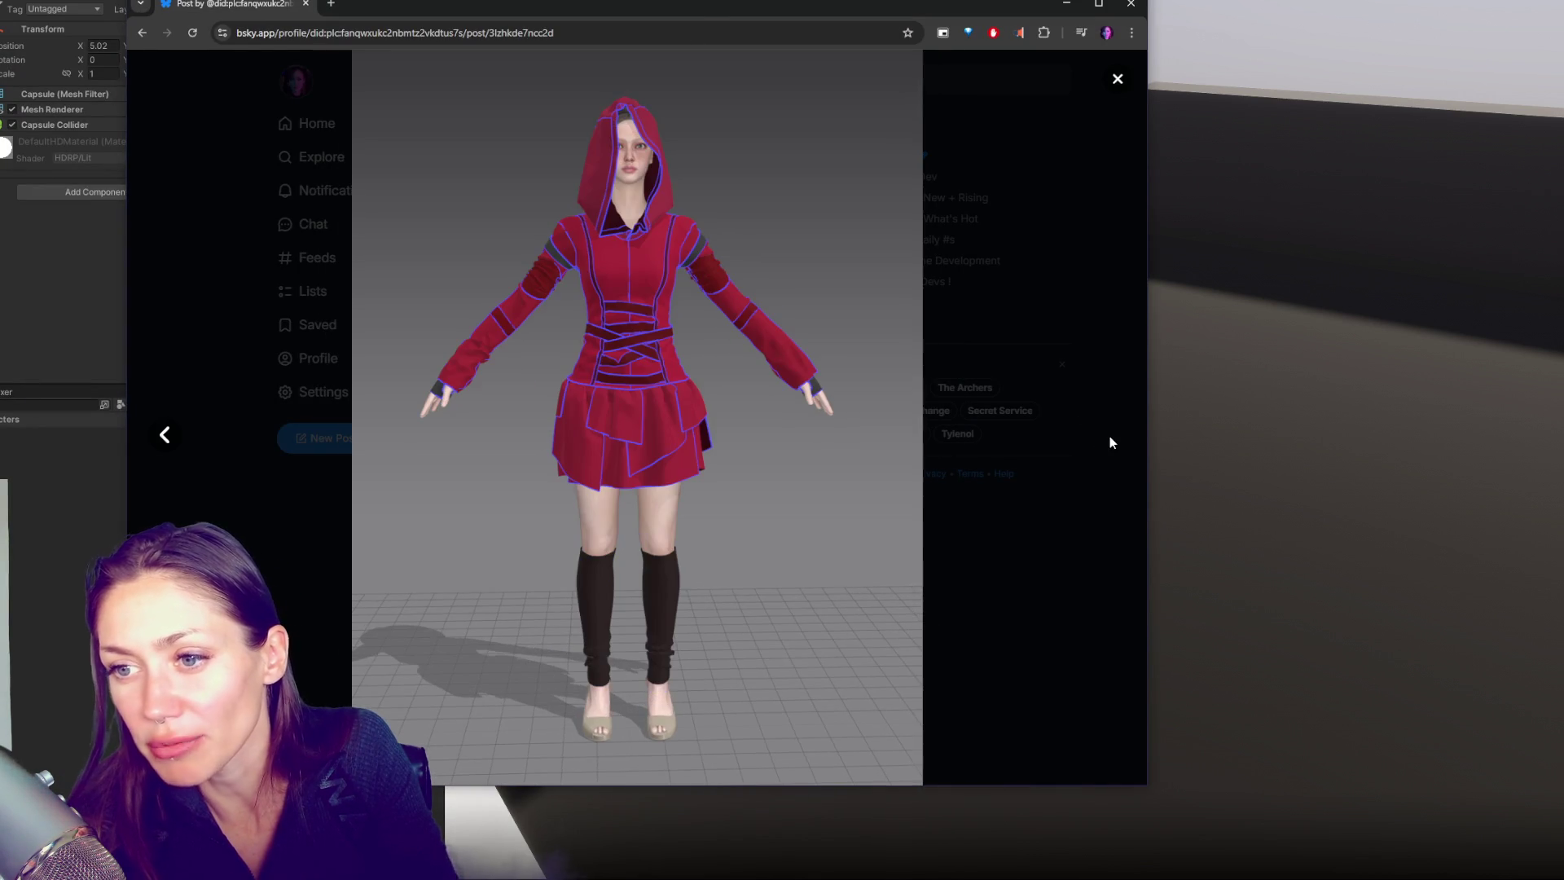
left_click(163, 440)
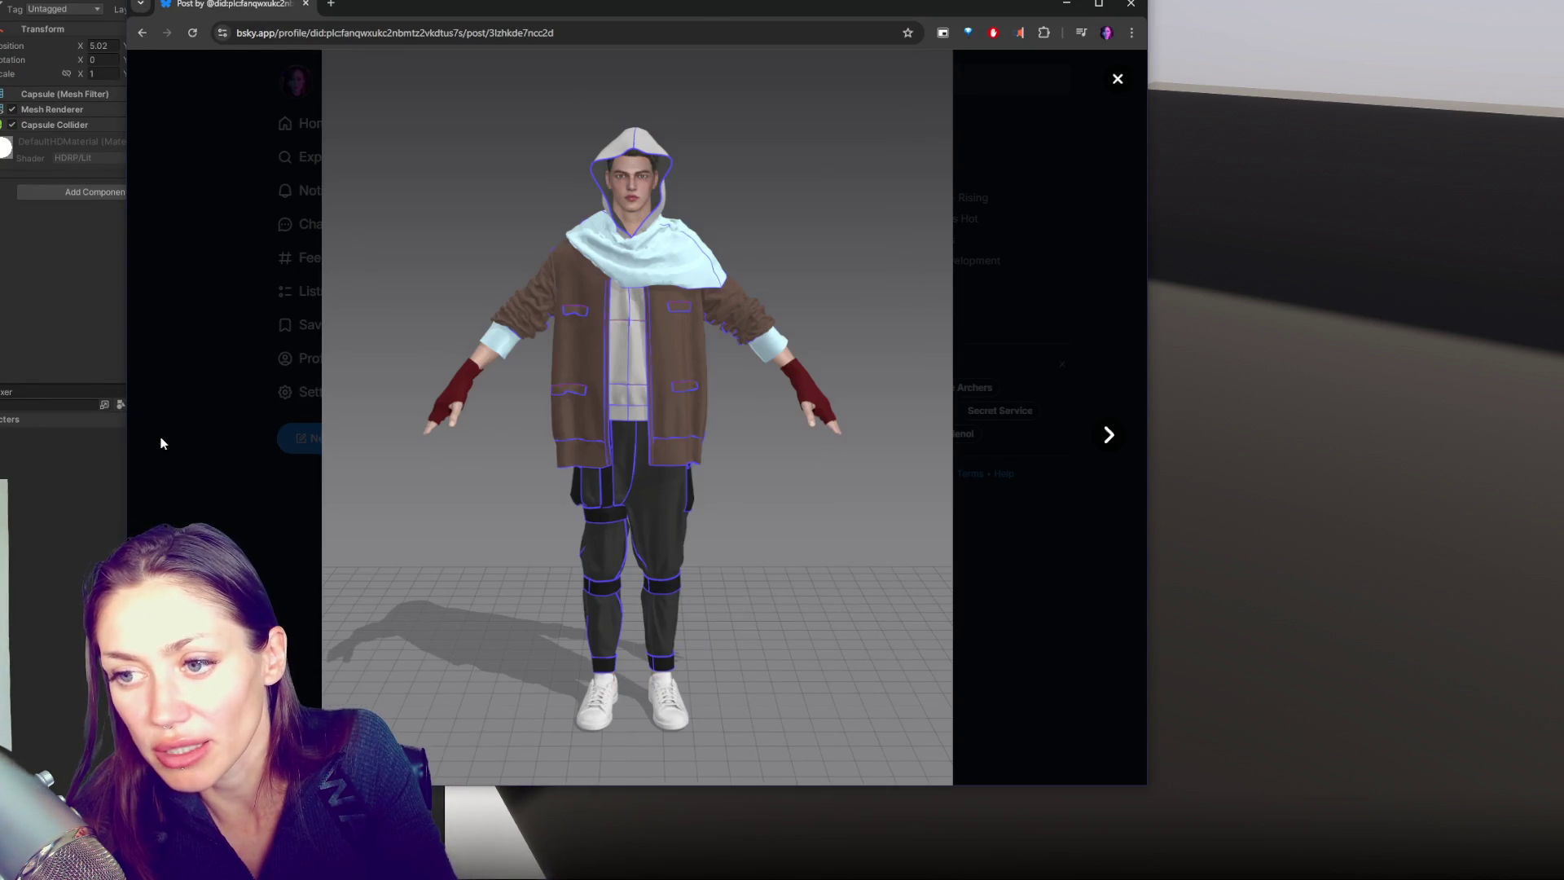
left_click(1092, 435)
left_click(1097, 432)
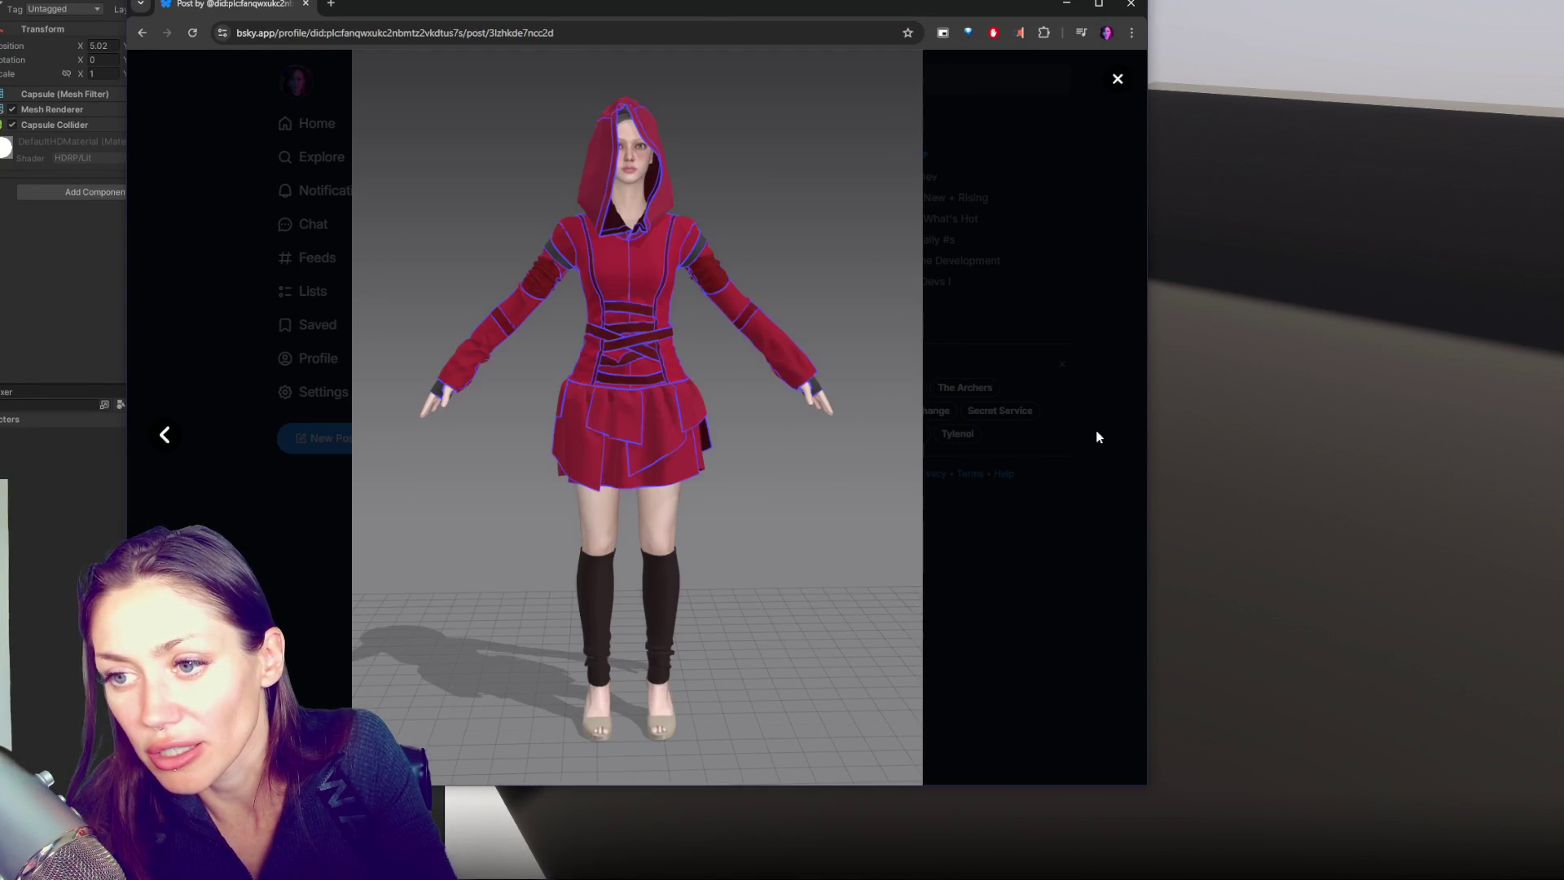
left_click(165, 435)
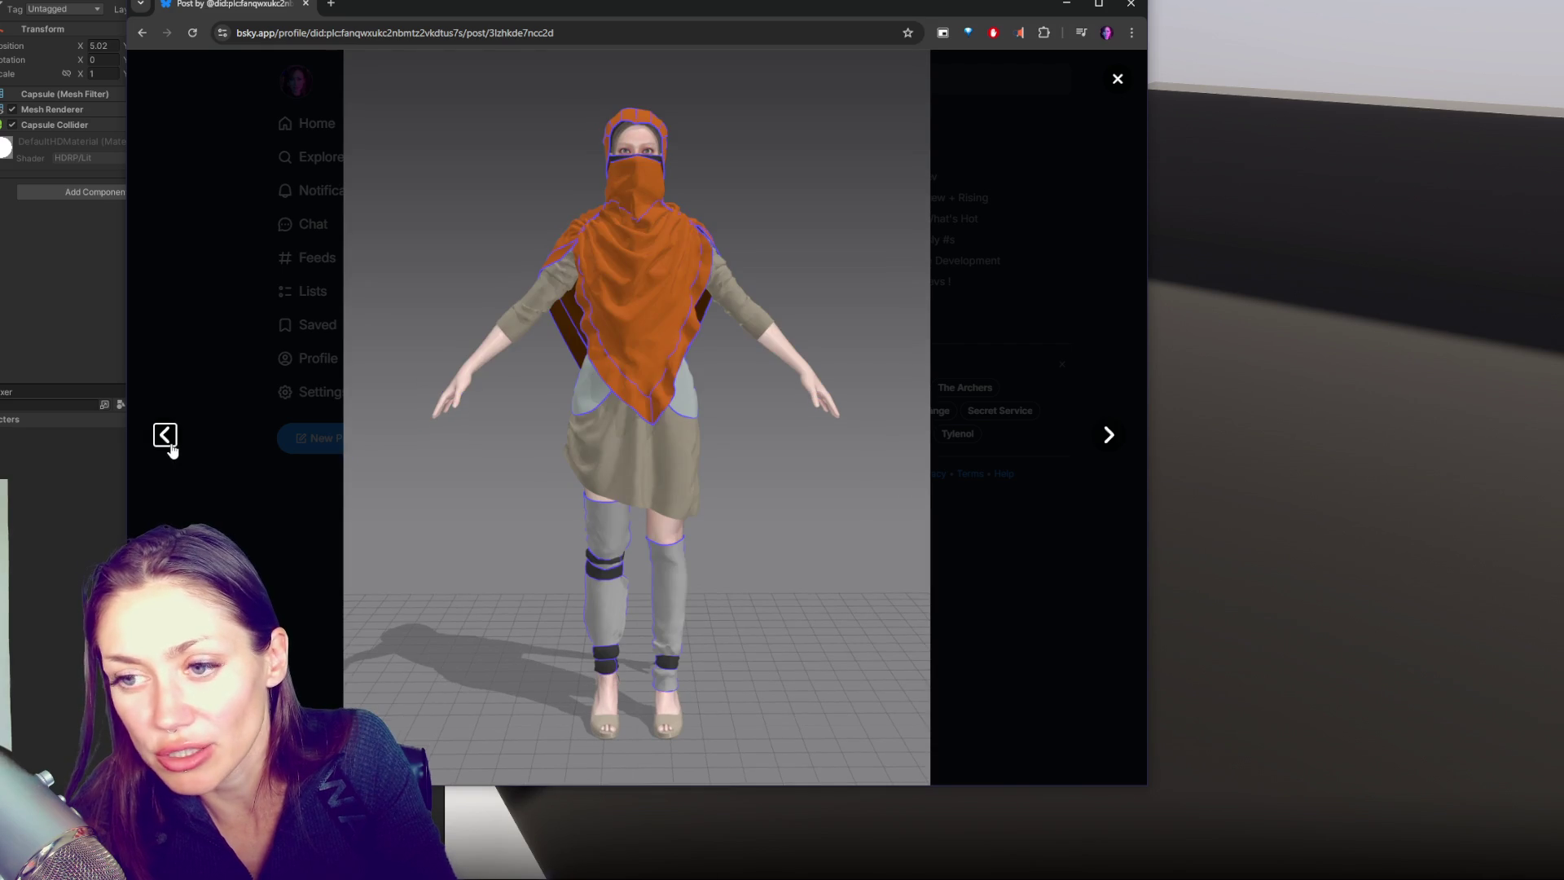
left_click(167, 446)
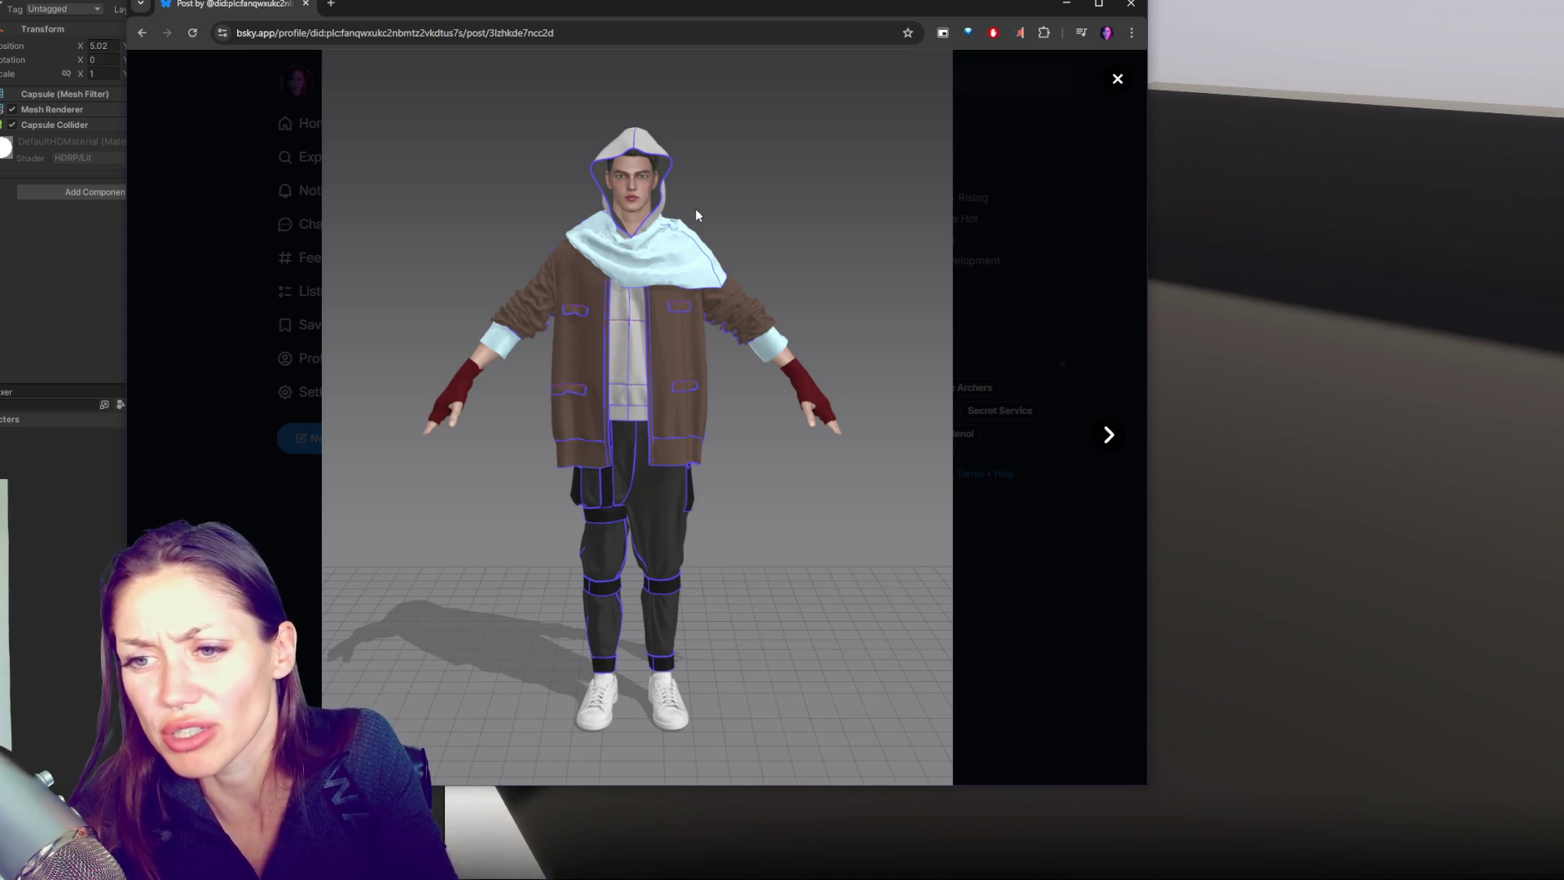
left_click(1109, 436)
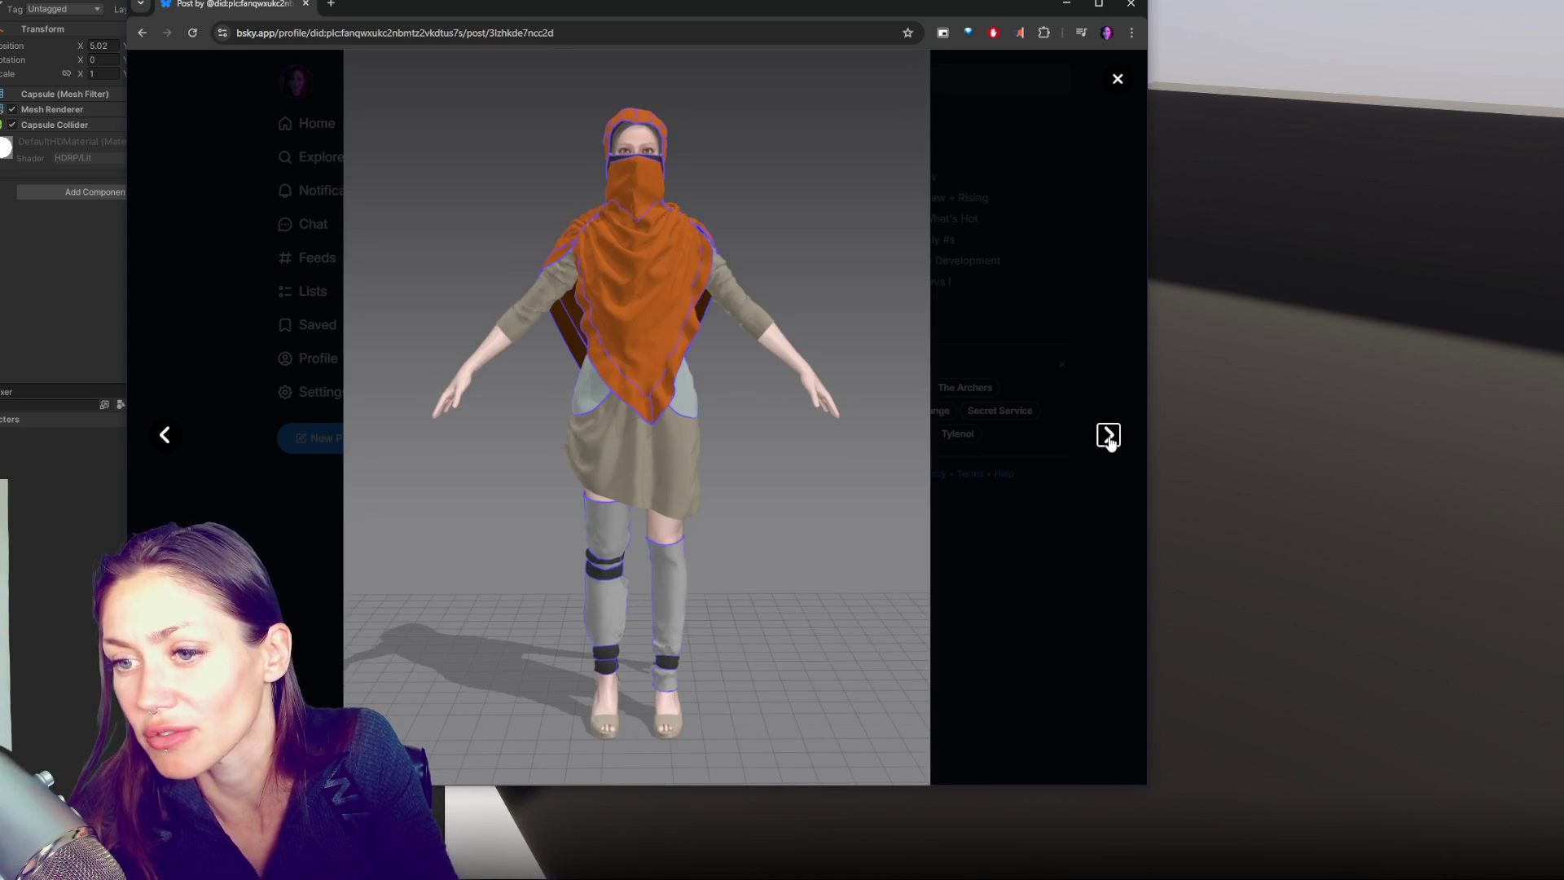
left_click(1108, 437)
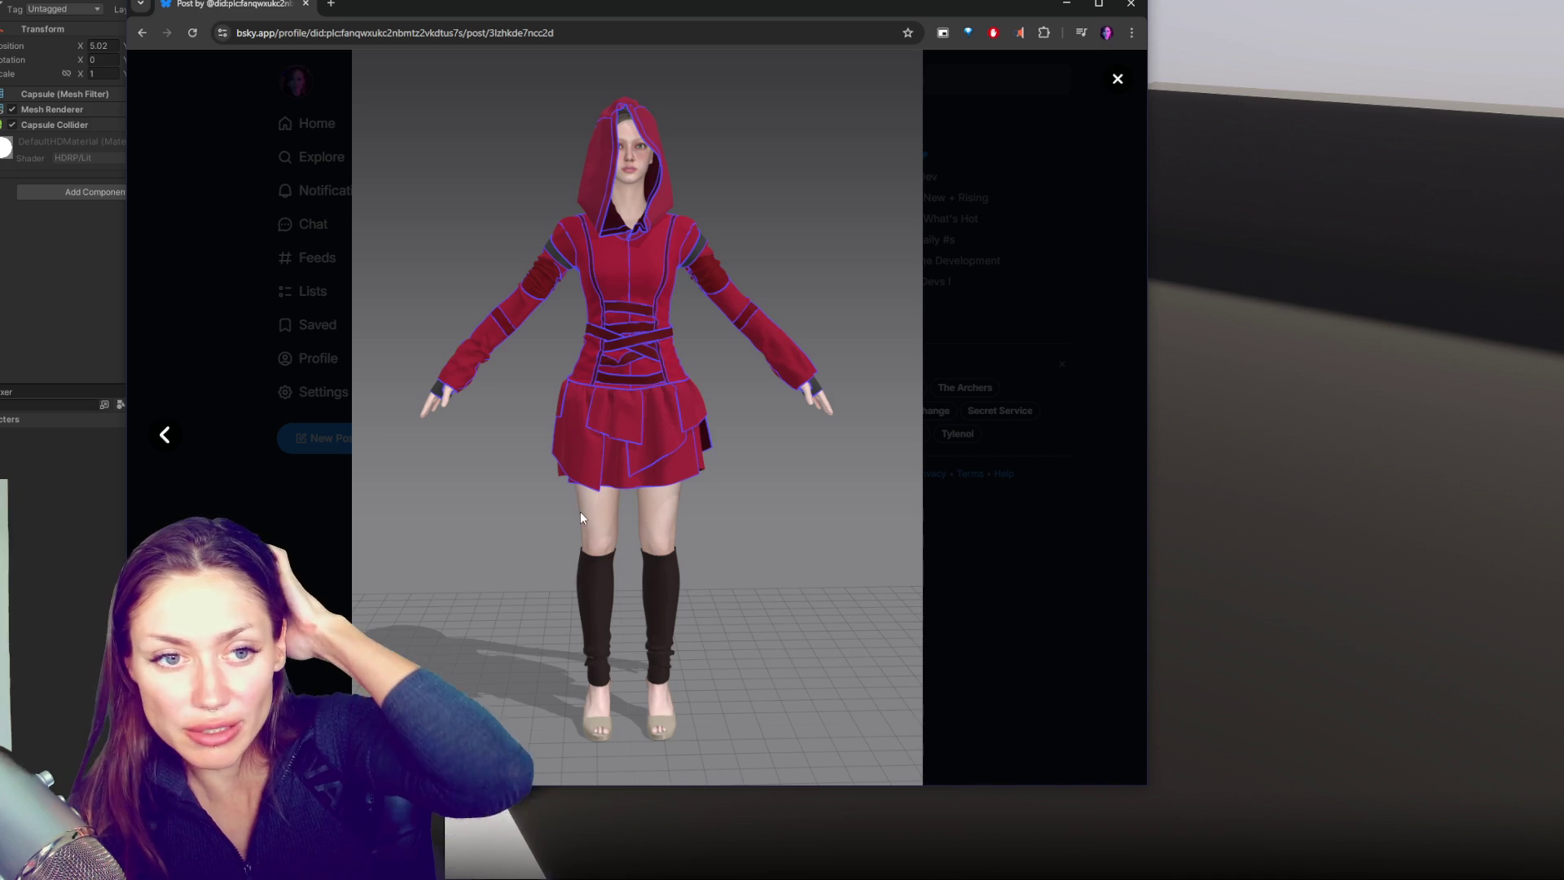
left_click(163, 435)
left_click(162, 440)
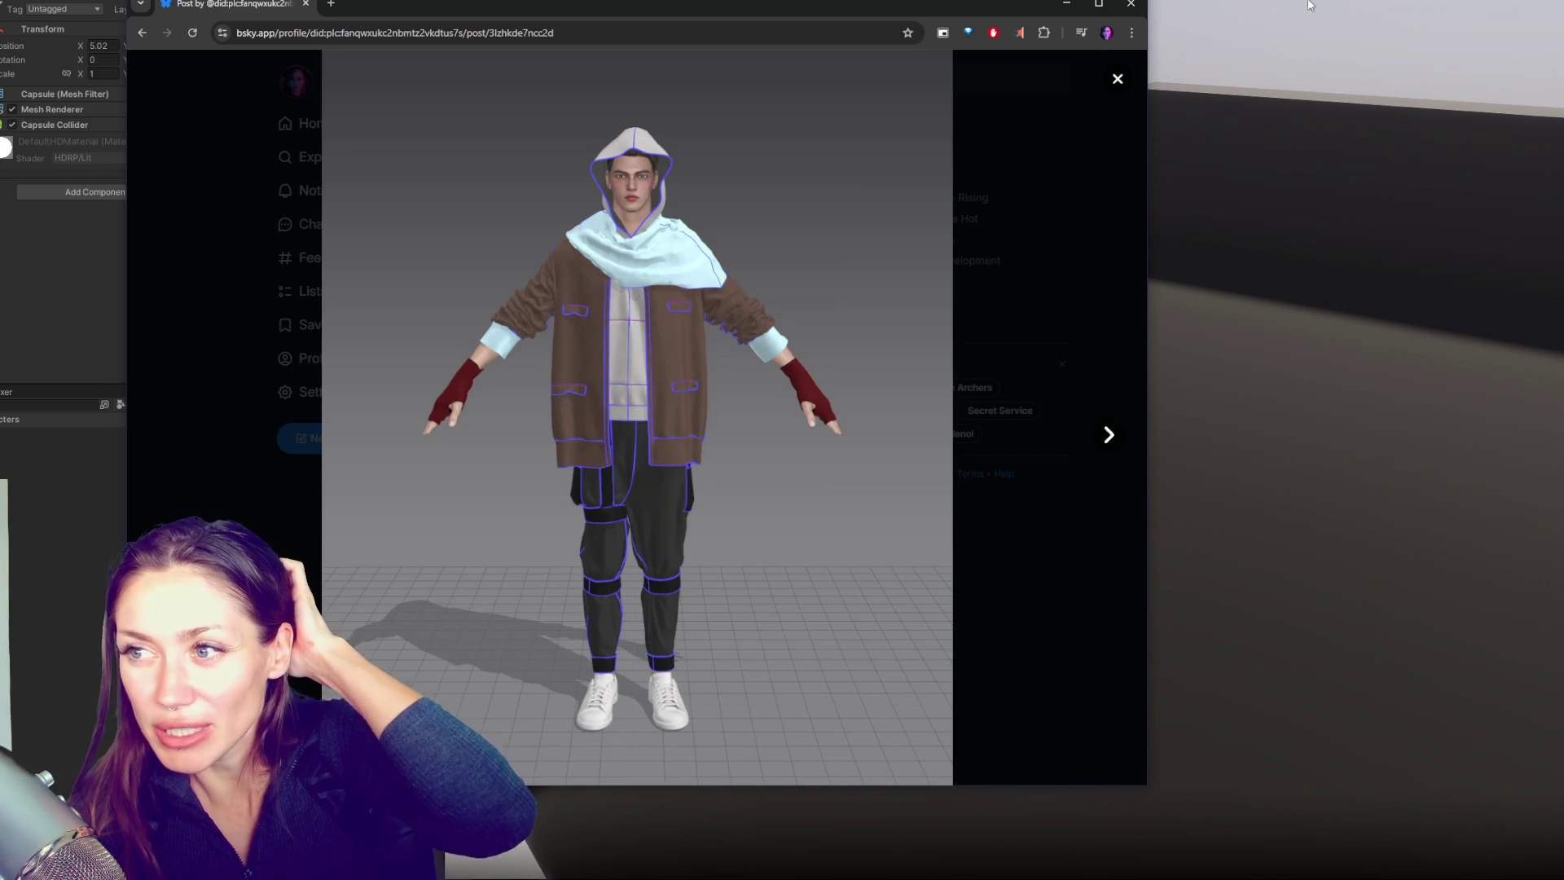